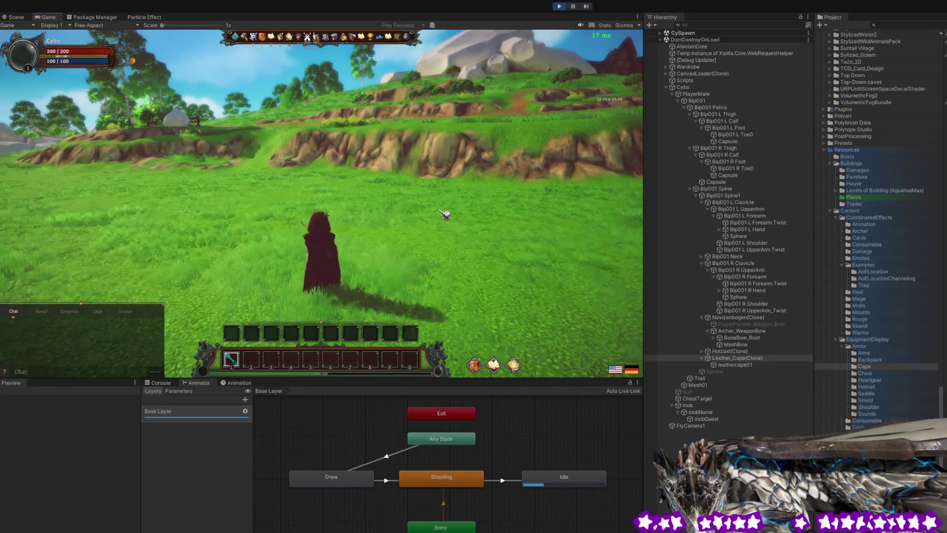
# Look around the coast, the fenced hill, the palm island and the village rocks.
pyautogui.moveTo(445, 214)
pyautogui.mouseDown()
pyautogui.moveTo(611, 218)
pyautogui.moveTo(228, 205)
pyautogui.moveTo(438, 228)
pyautogui.moveTo(518, 220)
pyautogui.moveTo(570, 233)
pyautogui.moveTo(582, 224)
pyautogui.moveTo(621, 227)
pyautogui.moveTo(597, 222)
pyautogui.mouseUp()
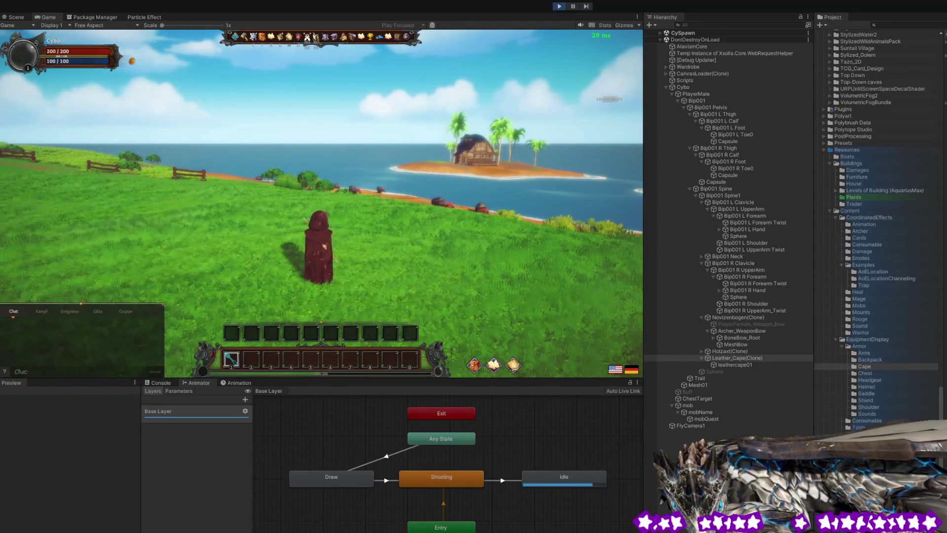
pyautogui.moveTo(296, 167)
pyautogui.mouseDown()
pyautogui.moveTo(197, 208)
pyautogui.moveTo(17, 256)
pyautogui.mouseUp()
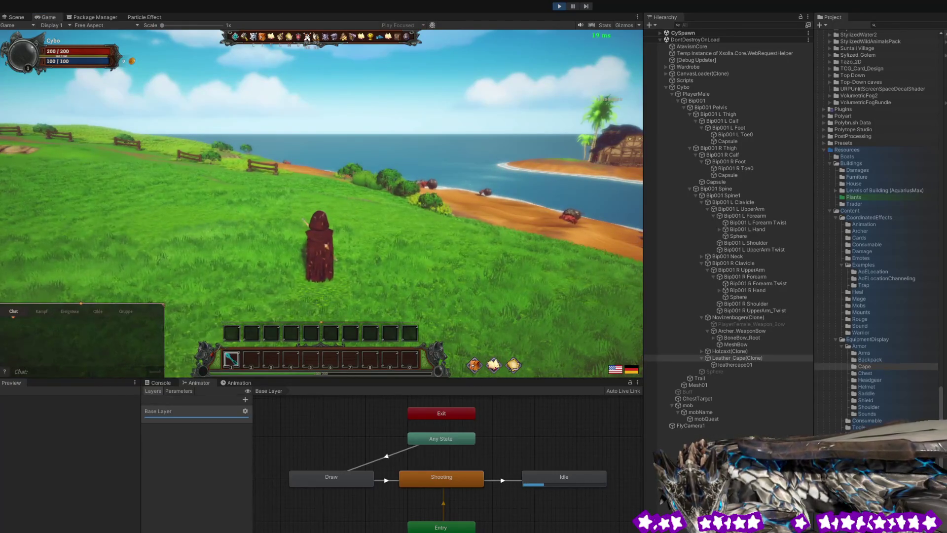
pyautogui.moveTo(175, 140)
pyautogui.mouseDown()
pyautogui.moveTo(328, 148)
pyautogui.moveTo(287, 189)
pyautogui.moveTo(286, 158)
pyautogui.moveTo(281, 176)
pyautogui.moveTo(268, 139)
pyautogui.moveTo(287, 170)
pyautogui.mouseUp()
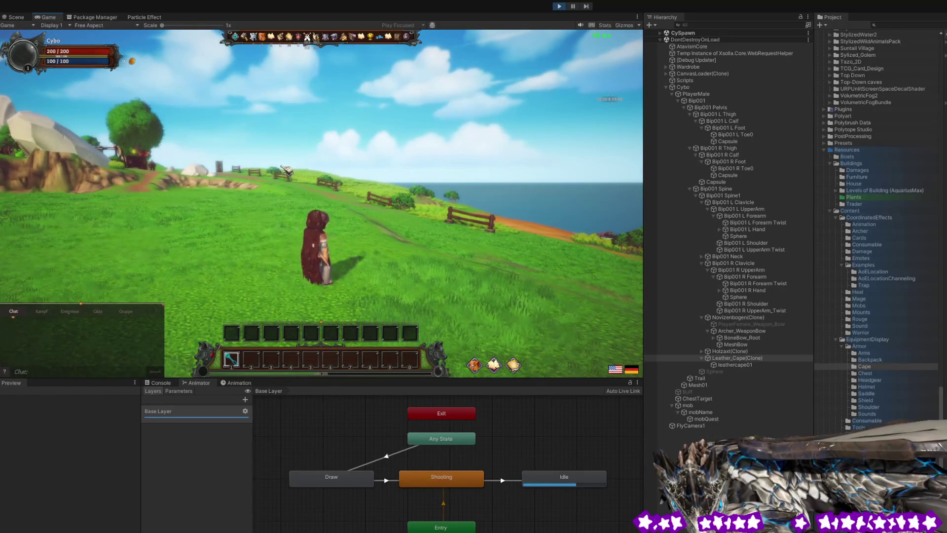
pyautogui.moveTo(286, 170)
pyautogui.mouseDown()
pyautogui.moveTo(292, 184)
pyautogui.moveTo(282, 184)
pyautogui.moveTo(311, 176)
pyautogui.mouseUp()
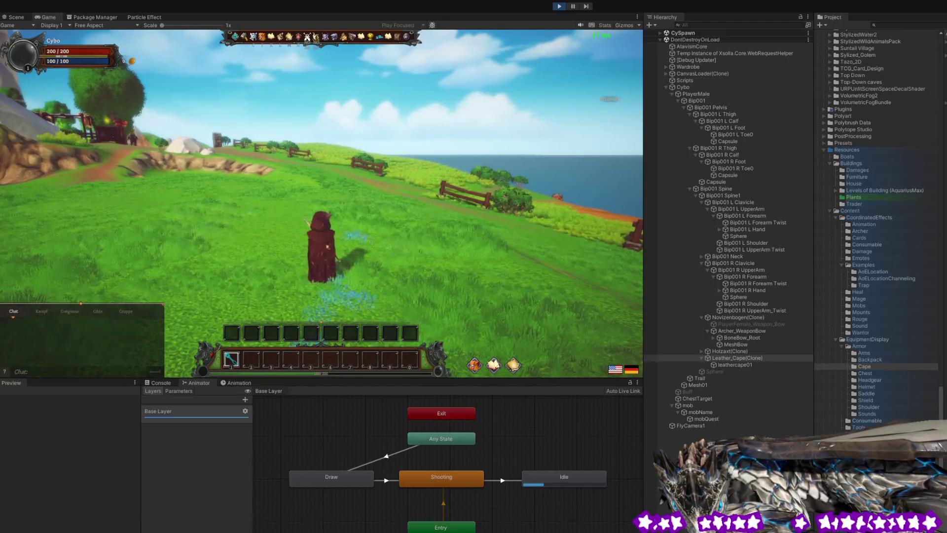
pyautogui.moveTo(369, 247)
pyautogui.mouseDown()
pyautogui.moveTo(242, 289)
pyautogui.moveTo(127, 307)
pyautogui.mouseUp()
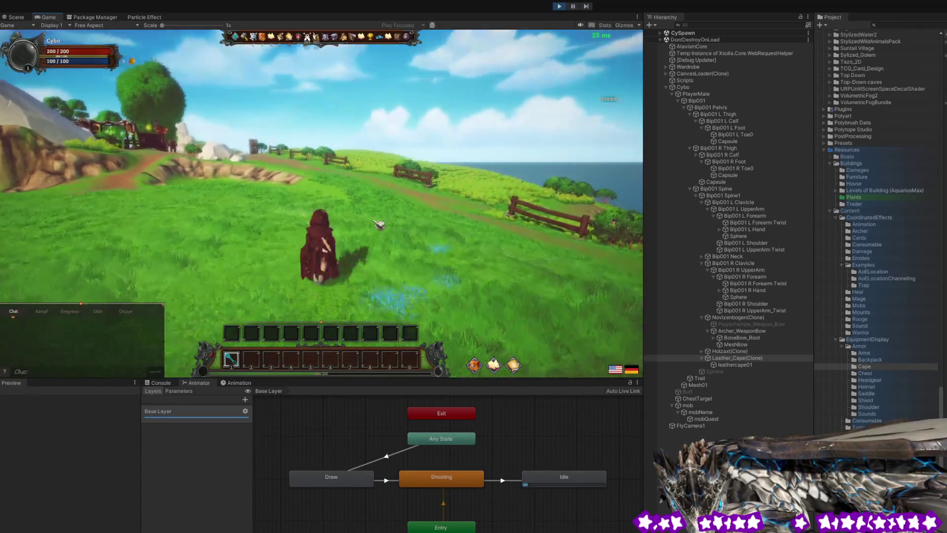
pyautogui.moveTo(378, 226)
pyautogui.mouseDown()
pyautogui.moveTo(73, 240)
pyautogui.moveTo(221, 214)
pyautogui.moveTo(93, 228)
pyautogui.moveTo(61, 210)
pyautogui.moveTo(228, 223)
pyautogui.moveTo(57, 233)
pyautogui.moveTo(335, 219)
pyautogui.moveTo(176, 208)
pyautogui.moveTo(78, 229)
pyautogui.moveTo(381, 201)
pyautogui.moveTo(342, 197)
pyautogui.moveTo(466, 219)
pyautogui.moveTo(527, 211)
pyautogui.mouseUp()
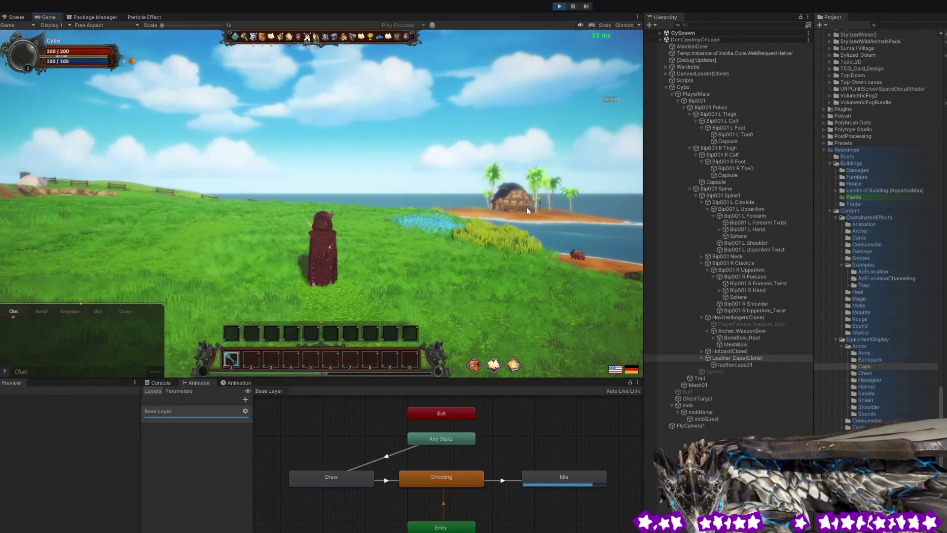
# Run the character across the grass toward the palm island, keeping it centred in view.
pyautogui.scroll(2, 426, 226)
pyautogui.press('w')
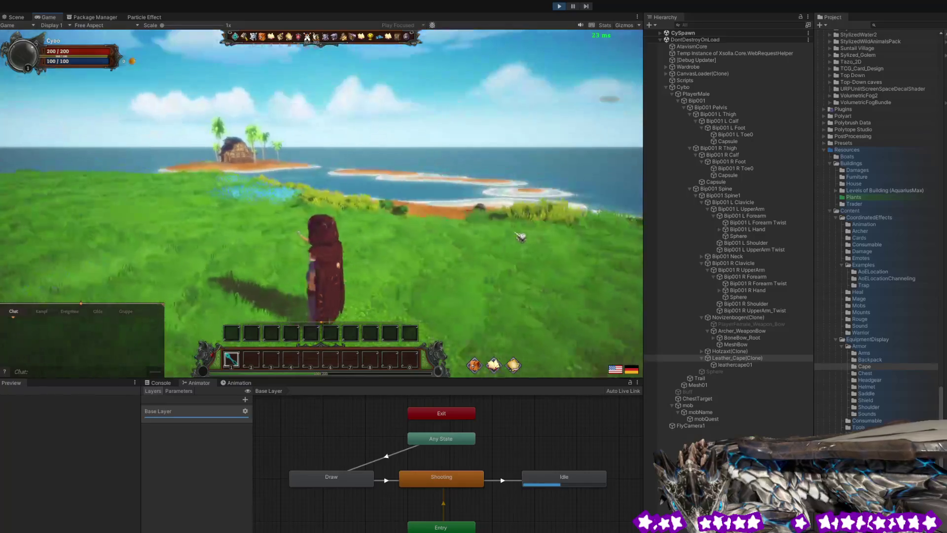
pyautogui.press('w')
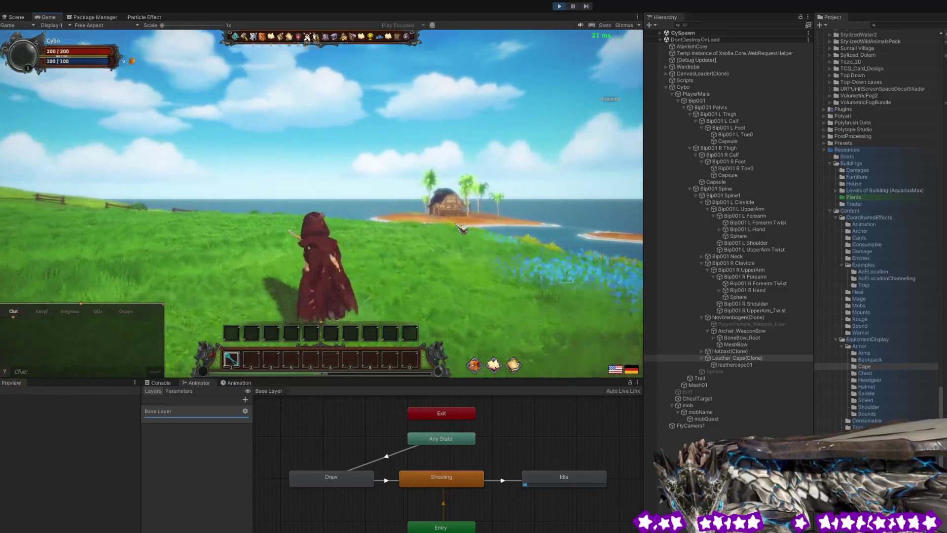
pyautogui.press('w')
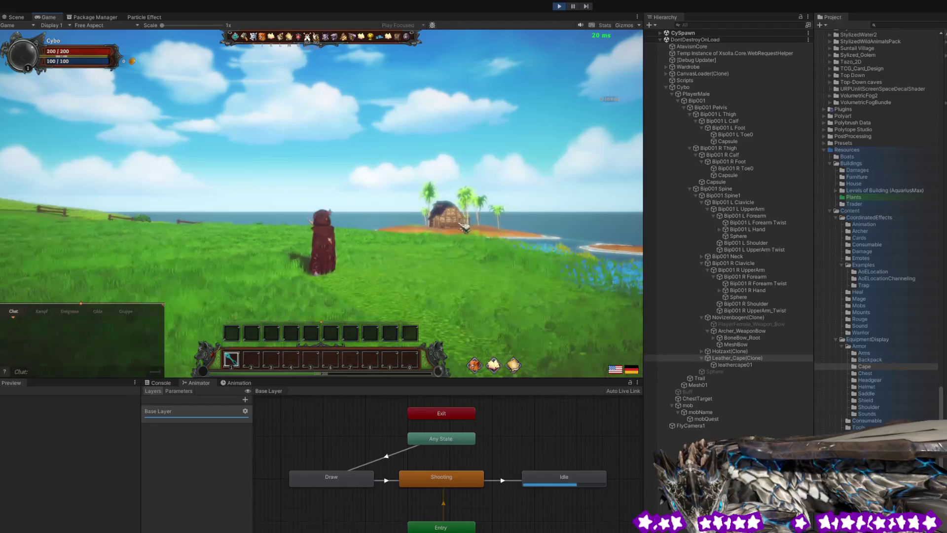
pyautogui.moveTo(500, 227)
pyautogui.mouseDown()
pyautogui.moveTo(471, 241)
pyautogui.moveTo(367, 236)
pyautogui.moveTo(482, 235)
pyautogui.mouseUp()
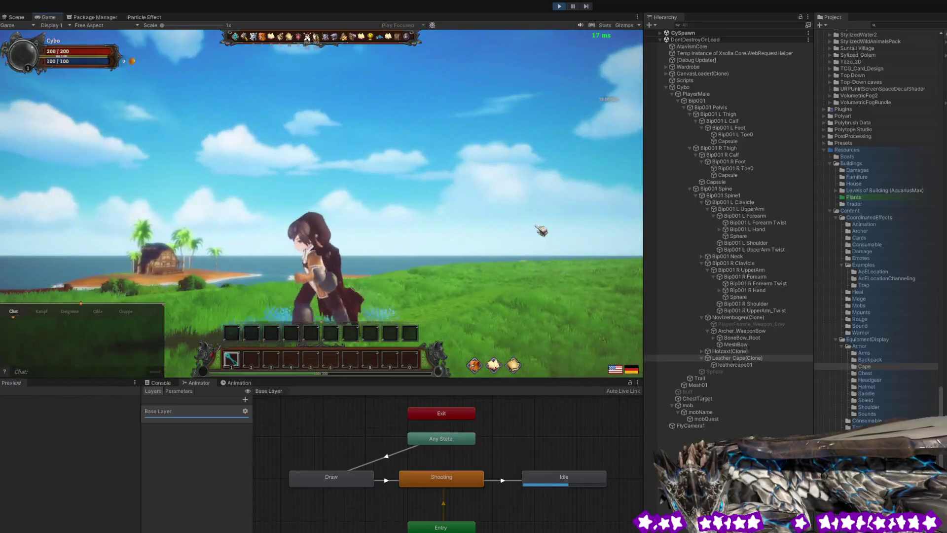
pyautogui.moveTo(541, 230)
pyautogui.mouseDown()
pyautogui.moveTo(425, 242)
pyautogui.moveTo(430, 247)
pyautogui.moveTo(409, 255)
pyautogui.moveTo(381, 232)
pyautogui.moveTo(363, 254)
pyautogui.moveTo(573, 267)
pyautogui.moveTo(754, 251)
pyautogui.moveTo(446, 253)
pyautogui.moveTo(744, 256)
pyautogui.moveTo(566, 251)
pyautogui.moveTo(676, 260)
pyautogui.mouseUp()
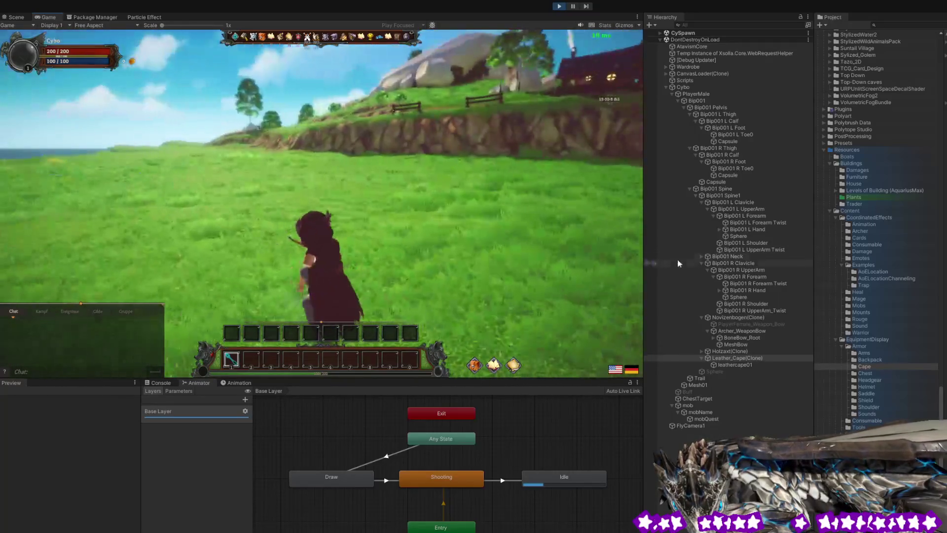
# Turn the character from the village and cliff back toward the open sea meadow.
pyautogui.moveTo(474, 241); pyautogui.dragTo(503, 244)
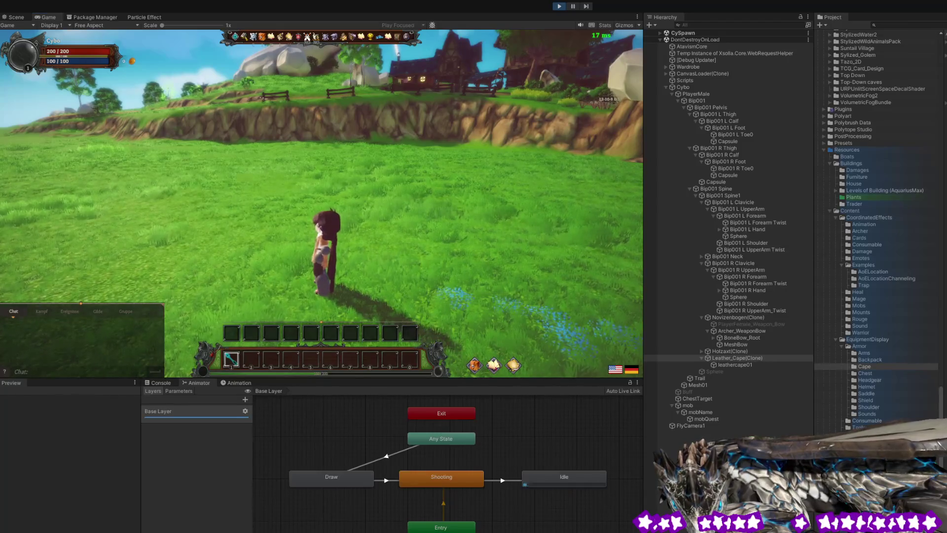
pyautogui.moveTo(293, 223)
pyautogui.mouseDown()
pyautogui.moveTo(423, 217)
pyautogui.moveTo(616, 243)
pyautogui.moveTo(645, 237)
pyautogui.mouseUp()
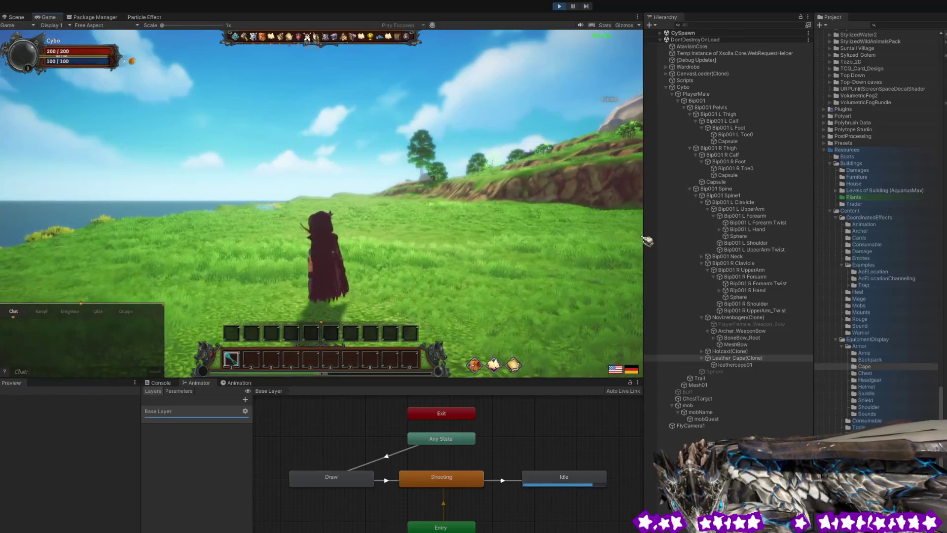
pyautogui.moveTo(505, 237)
pyautogui.mouseDown()
pyautogui.moveTo(548, 235)
pyautogui.moveTo(395, 236)
pyautogui.moveTo(427, 236)
pyautogui.mouseUp()
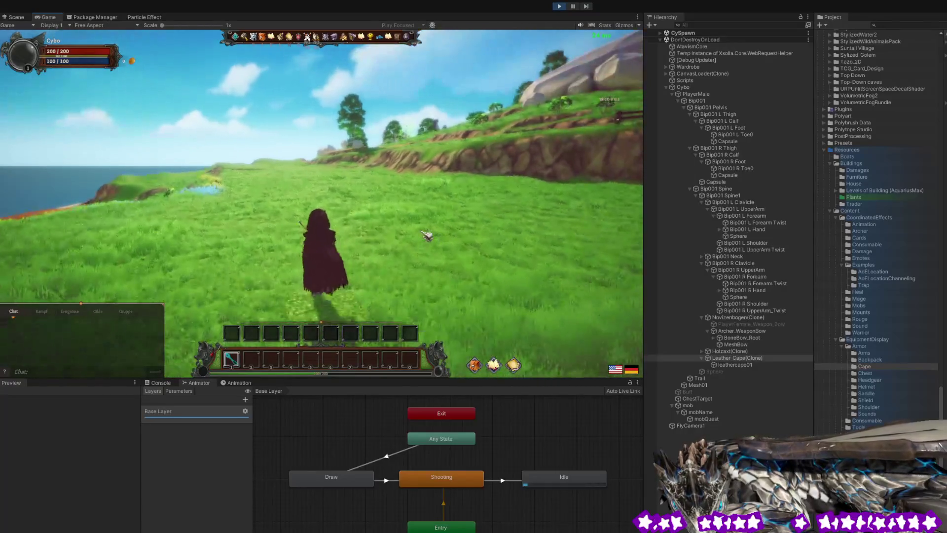
pyautogui.press('d')
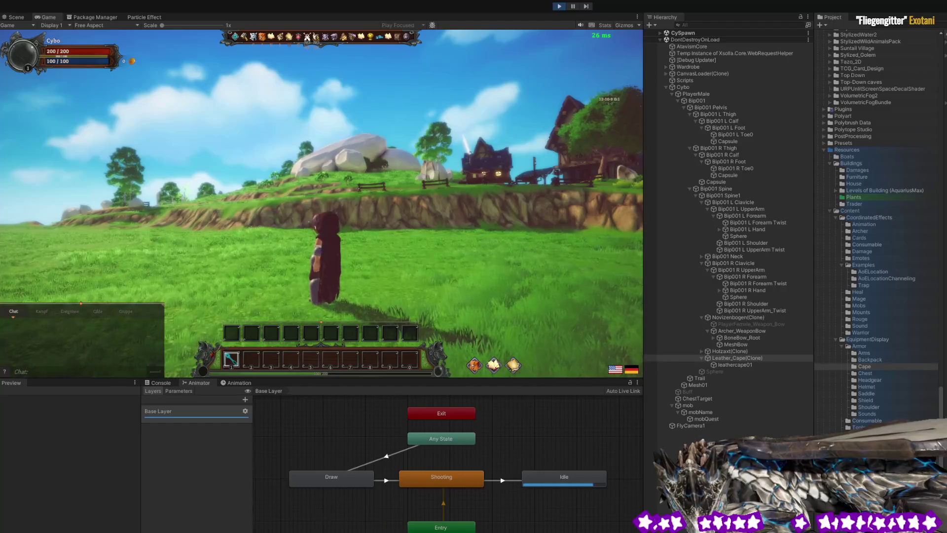
pyautogui.moveTo(364, 246); pyautogui.dragTo(2, 327)
# Run across the meadow past the grazing animal, swinging the view between sea and rocks.
pyautogui.press('w')
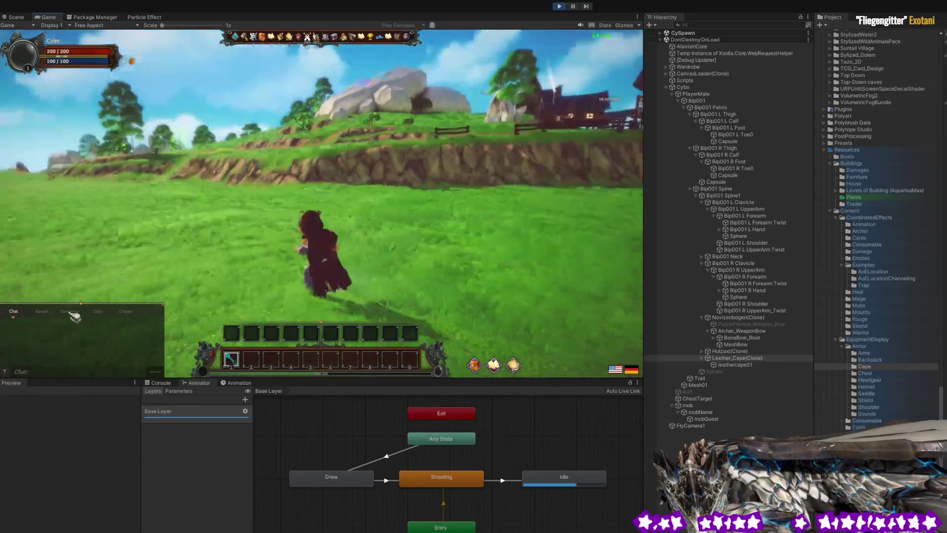
pyautogui.moveTo(38, 328); pyautogui.dragTo(14, 318)
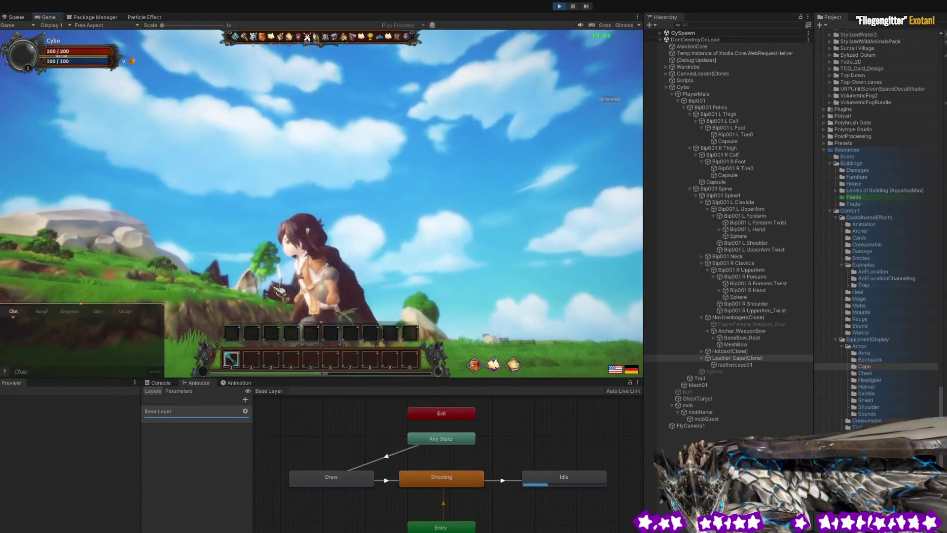
pyautogui.moveTo(200, 276); pyautogui.dragTo(200, 315)
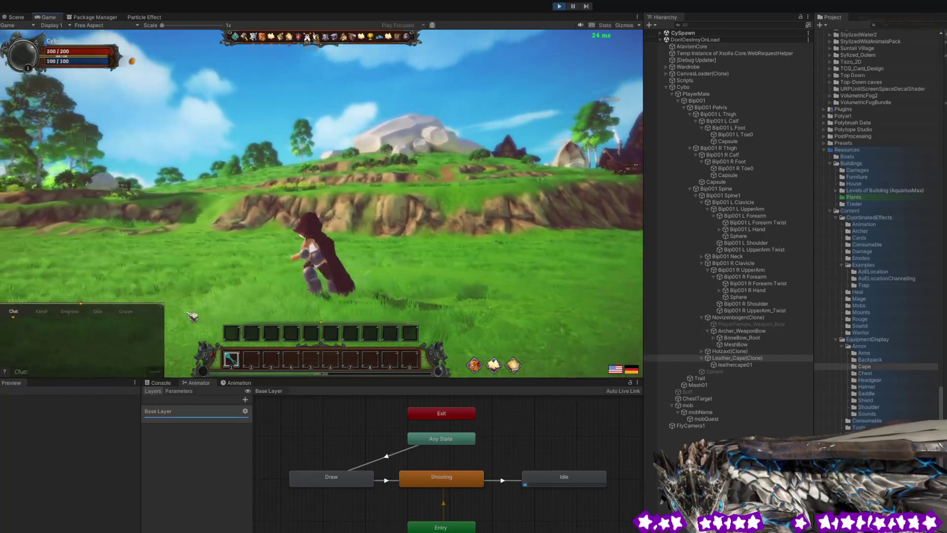
pyautogui.moveTo(190, 312); pyautogui.dragTo(66, 325)
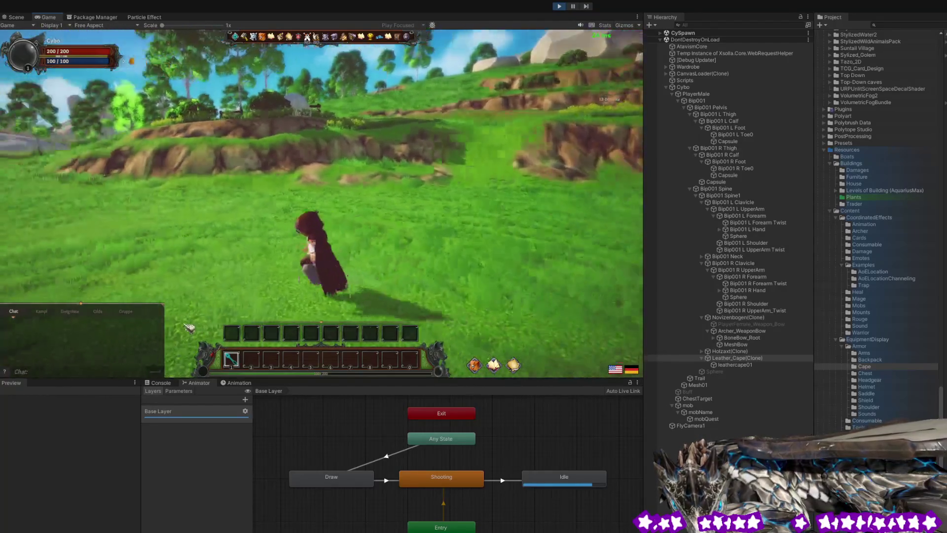
pyautogui.moveTo(109, 331); pyautogui.dragTo(79, 334)
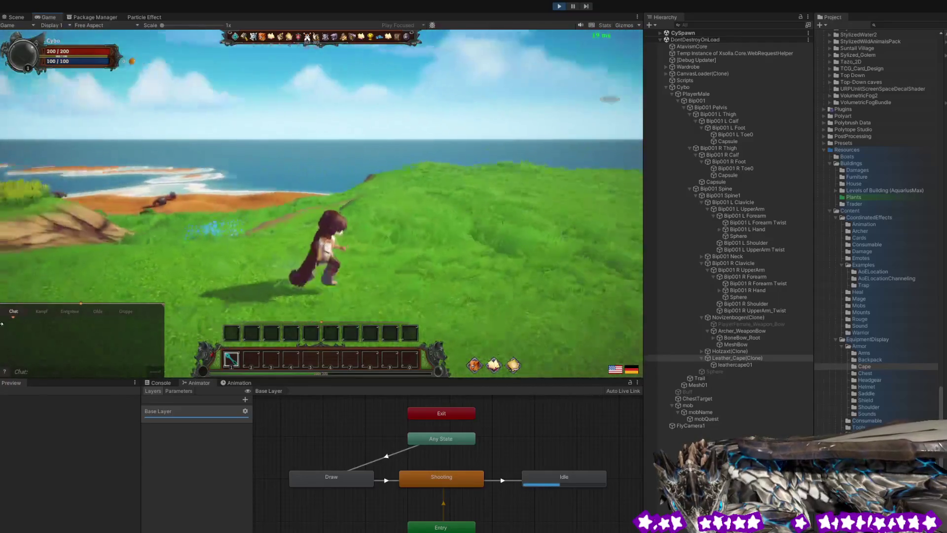
pyautogui.moveTo(175, 334); pyautogui.dragTo(212, 329)
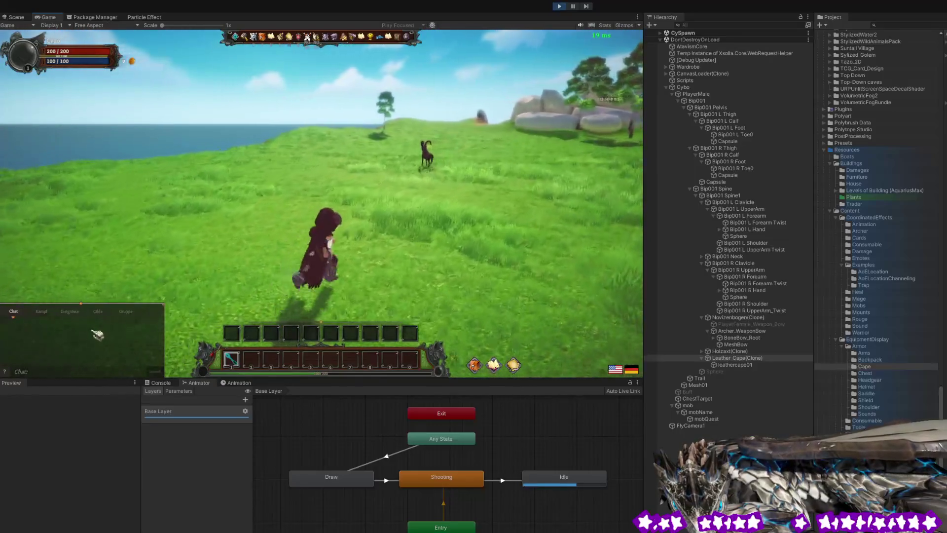
pyautogui.moveTo(91, 336); pyautogui.dragTo(88, 336)
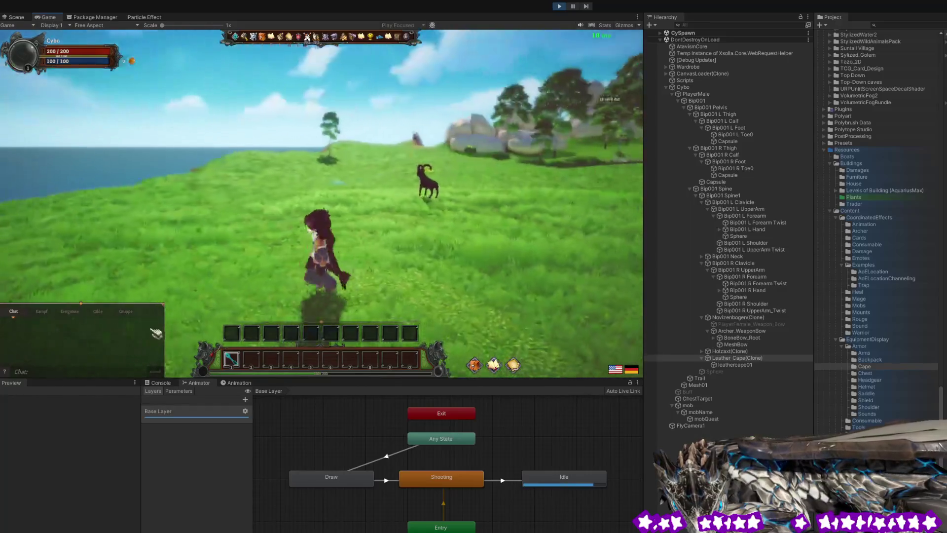
pyautogui.moveTo(63, 334); pyautogui.dragTo(36, 324)
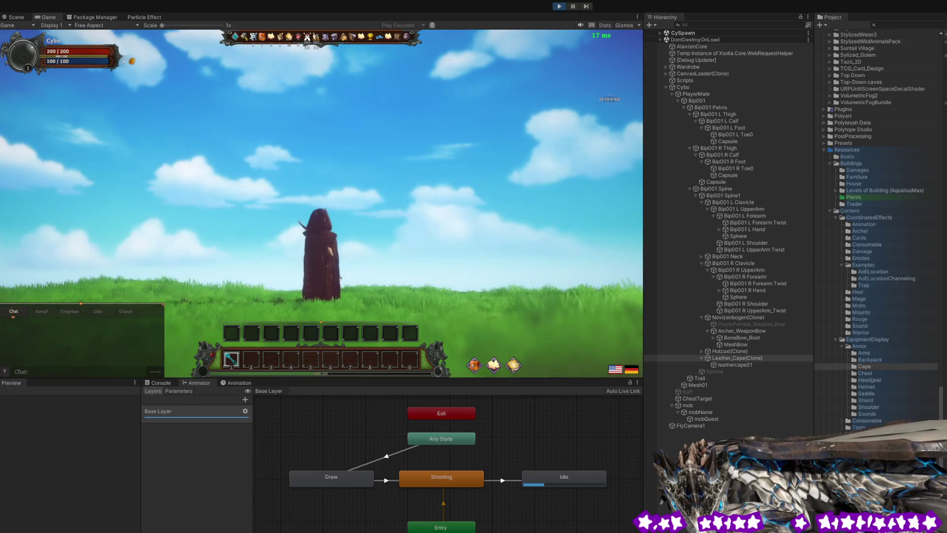
# Run back toward the coast and turn to face the beach and palm island.
pyautogui.moveTo(497, 186); pyautogui.dragTo(1, 301)
pyautogui.press('w')
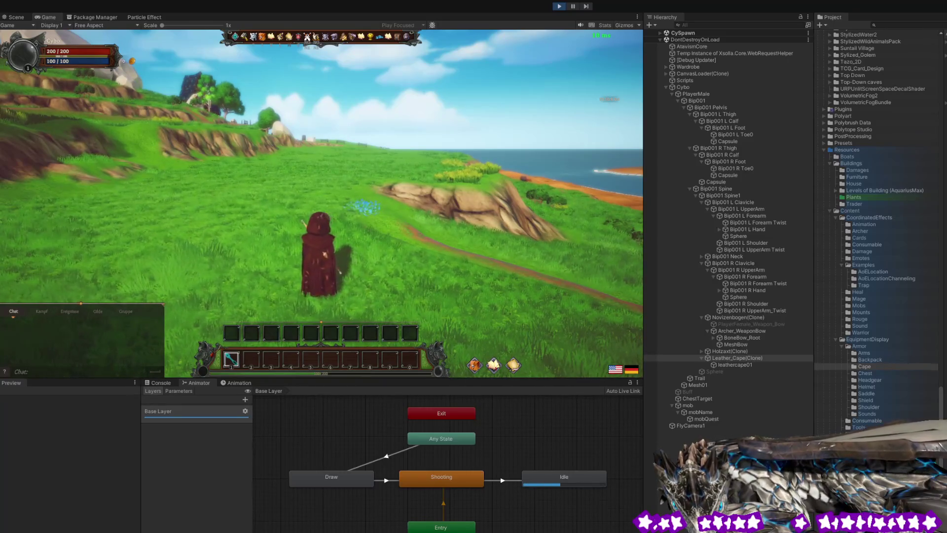
pyautogui.moveTo(259, 211)
pyautogui.mouseDown()
pyautogui.moveTo(47, 226)
pyautogui.moveTo(55, 219)
pyautogui.mouseUp()
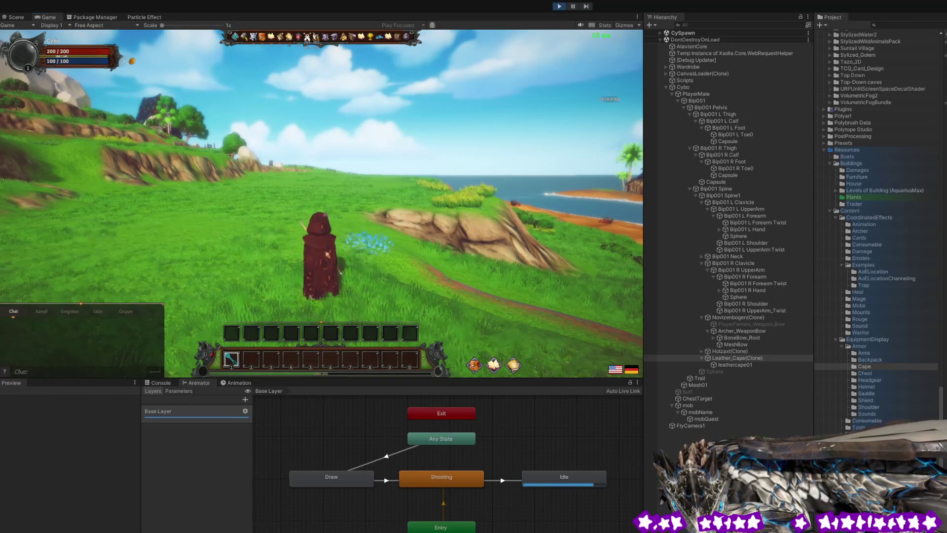
pyautogui.moveTo(54, 222)
pyautogui.mouseDown()
pyautogui.moveTo(48, 279)
pyautogui.moveTo(83, 292)
pyautogui.mouseUp()
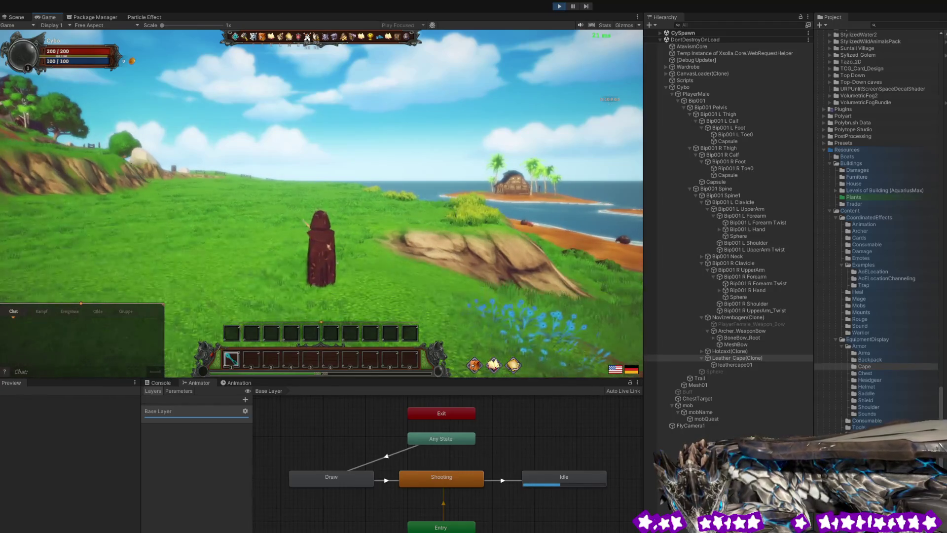
pyautogui.press('d')
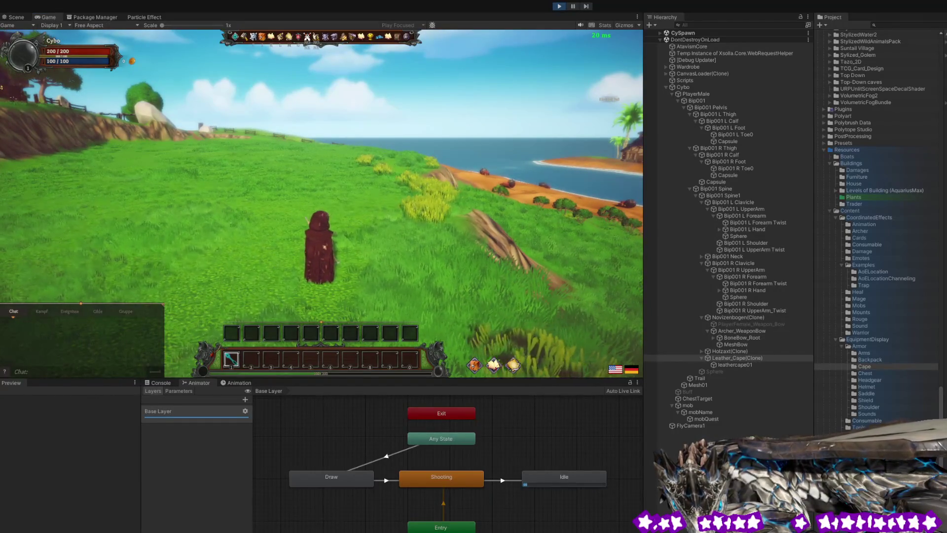
# Look along the coastline, the hillside fences and the palm island from above the beach.
pyautogui.moveTo(340, 195)
pyautogui.mouseDown()
pyautogui.moveTo(244, 219)
pyautogui.moveTo(267, 223)
pyautogui.mouseUp()
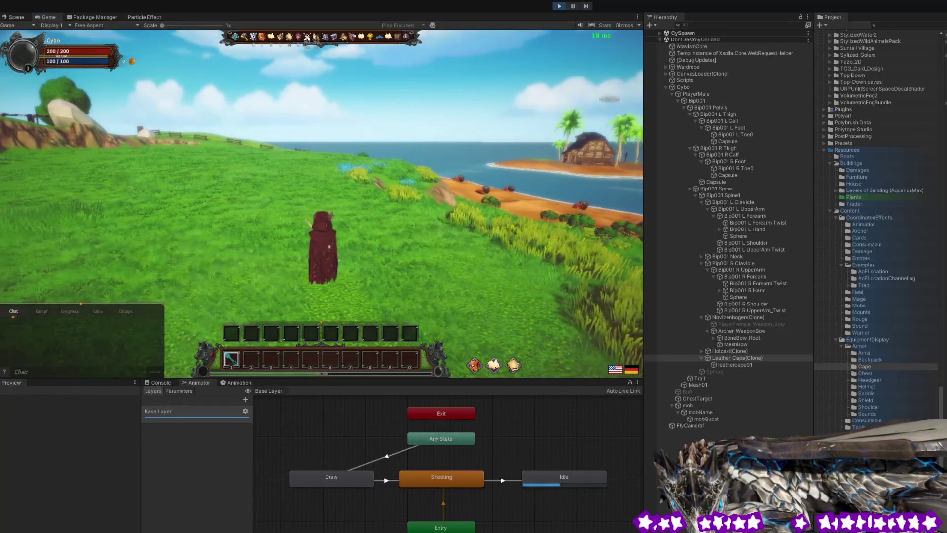
pyautogui.moveTo(325, 178)
pyautogui.mouseDown()
pyautogui.moveTo(87, 250)
pyautogui.moveTo(108, 250)
pyautogui.mouseUp()
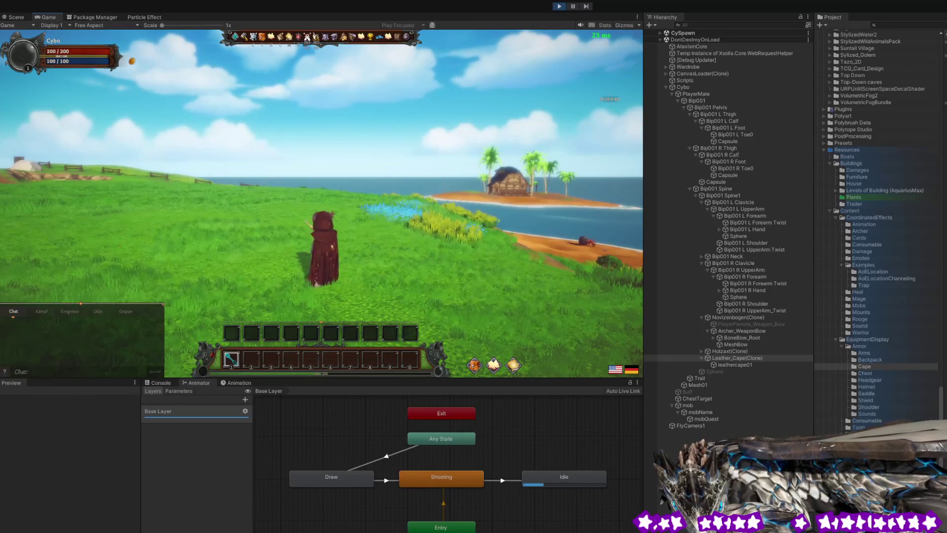
pyautogui.moveTo(228, 210)
pyautogui.mouseDown()
pyautogui.moveTo(212, 246)
pyautogui.moveTo(197, 212)
pyautogui.moveTo(55, 256)
pyautogui.moveTo(74, 246)
pyautogui.moveTo(115, 250)
pyautogui.moveTo(112, 240)
pyautogui.mouseUp()
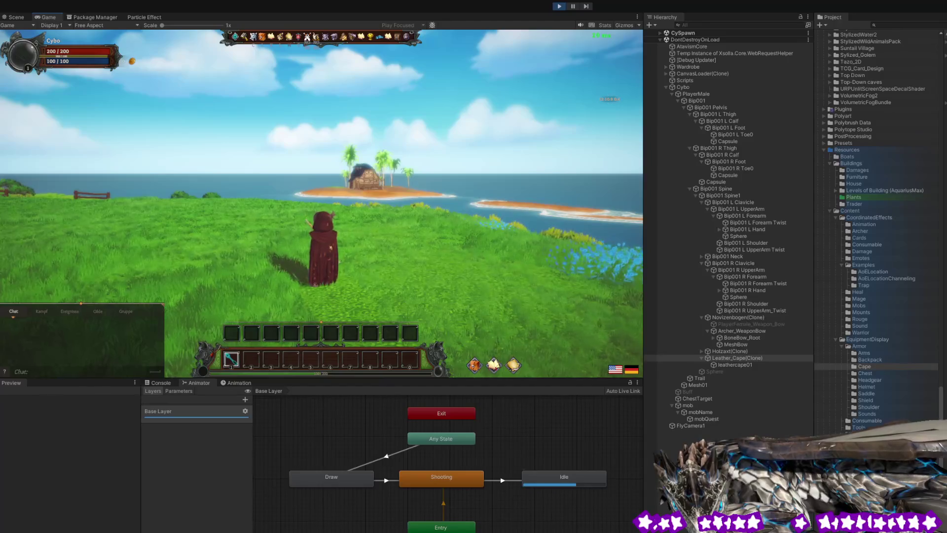
pyautogui.moveTo(111, 240)
pyautogui.mouseDown()
pyautogui.moveTo(113, 217)
pyautogui.moveTo(123, 269)
pyautogui.moveTo(1, 263)
pyautogui.mouseUp()
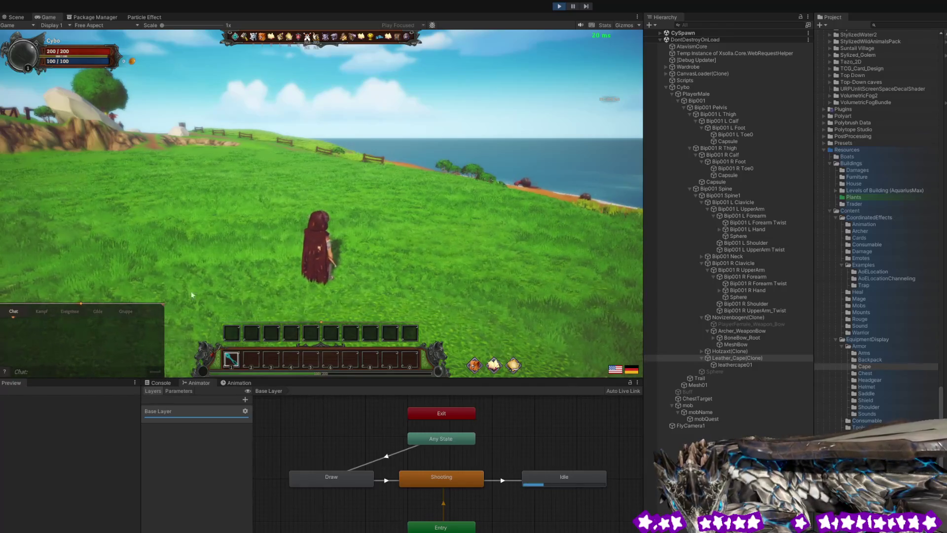
pyautogui.moveTo(454, 202); pyautogui.dragTo(168, 216)
pyautogui.scroll(3, 171, 217)
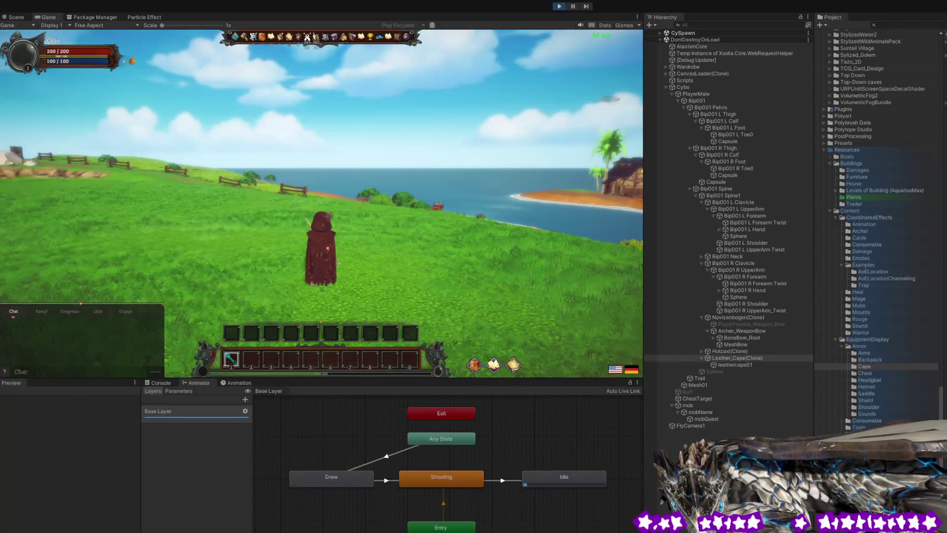
pyautogui.moveTo(293, 190)
pyautogui.mouseDown()
pyautogui.moveTo(371, 190)
pyautogui.moveTo(154, 261)
pyautogui.moveTo(82, 309)
pyautogui.mouseUp()
# Run toward the coast and orbit the camera between the sea, the field and the village houses.
pyautogui.press('w')
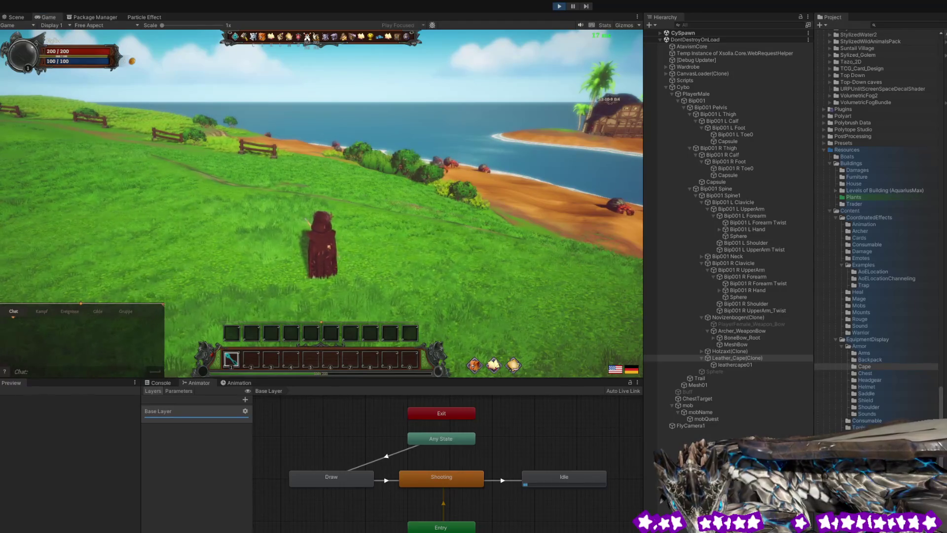
pyautogui.moveTo(456, 192)
pyautogui.mouseDown()
pyautogui.moveTo(161, 251)
pyautogui.moveTo(93, 242)
pyautogui.mouseUp()
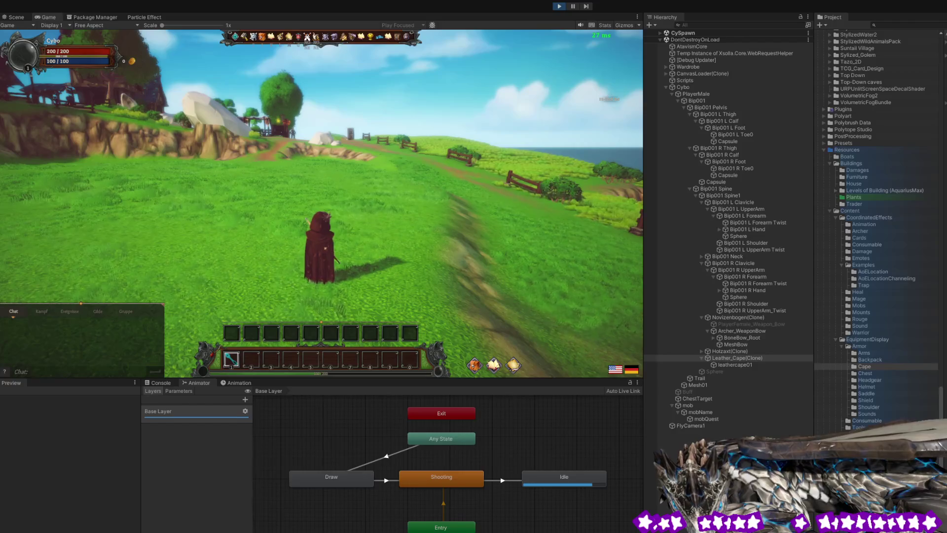
pyautogui.moveTo(315, 198)
pyautogui.mouseDown()
pyautogui.moveTo(296, 296)
pyautogui.moveTo(148, 256)
pyautogui.moveTo(2, 266)
pyautogui.moveTo(19, 296)
pyautogui.moveTo(35, 266)
pyautogui.moveTo(67, 249)
pyautogui.moveTo(1, 243)
pyautogui.mouseUp()
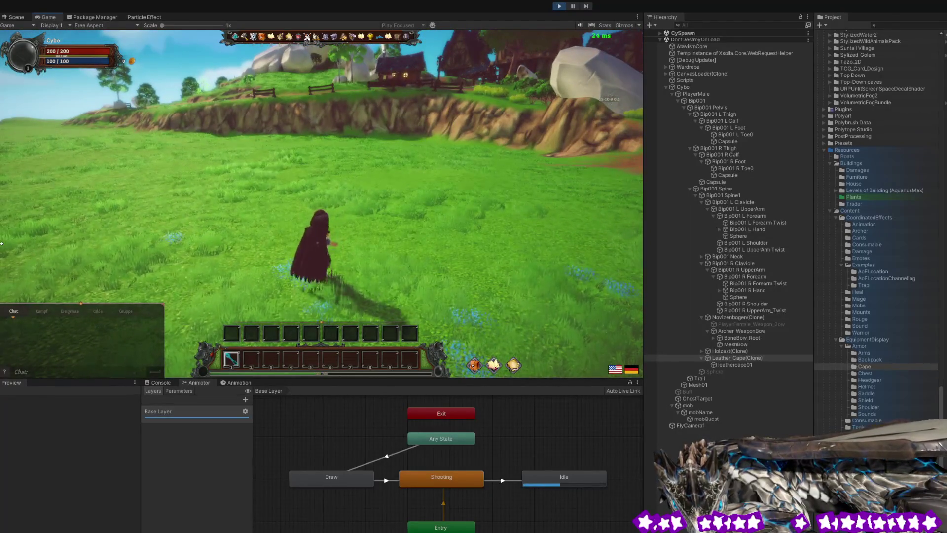
pyautogui.moveTo(1, 243); pyautogui.dragTo(177, 248)
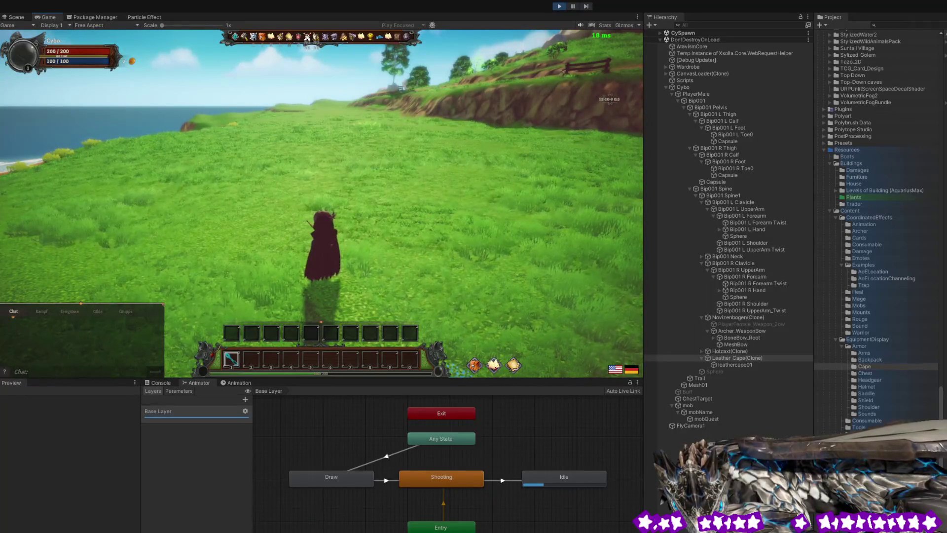
pyautogui.moveTo(415, 199)
pyautogui.mouseDown()
pyautogui.moveTo(370, 194)
pyautogui.moveTo(220, 238)
pyautogui.mouseUp()
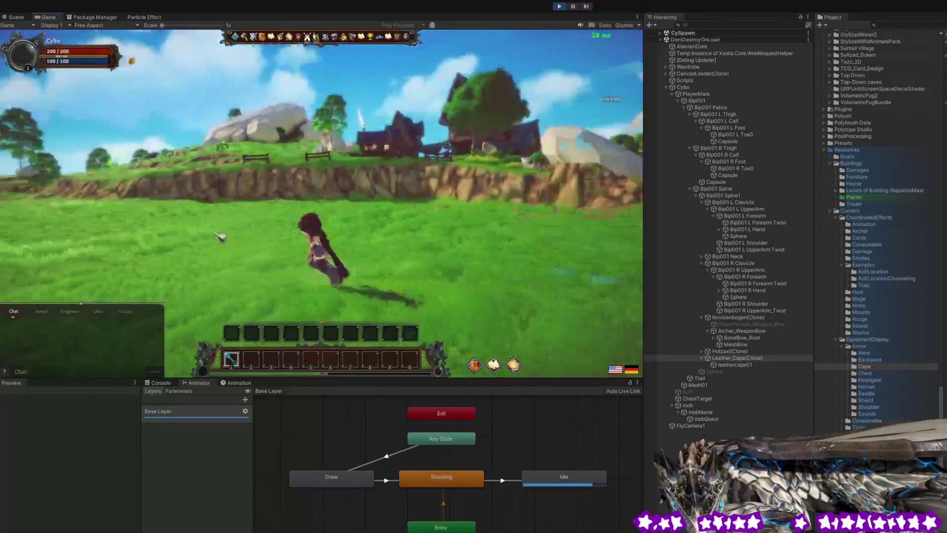
pyautogui.moveTo(156, 246); pyautogui.dragTo(113, 246)
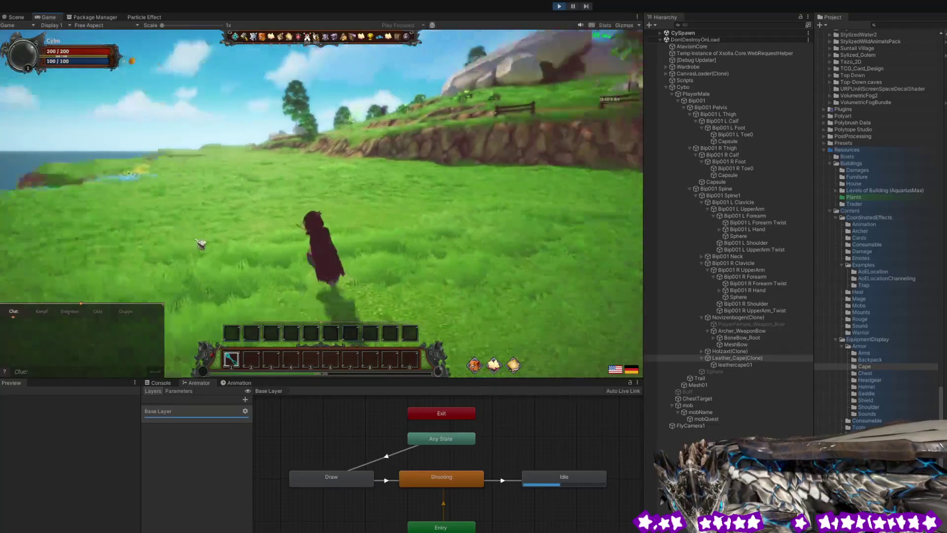
pyautogui.moveTo(263, 243)
pyautogui.mouseDown()
pyautogui.moveTo(222, 248)
pyautogui.moveTo(335, 264)
pyautogui.moveTo(297, 248)
pyautogui.mouseUp()
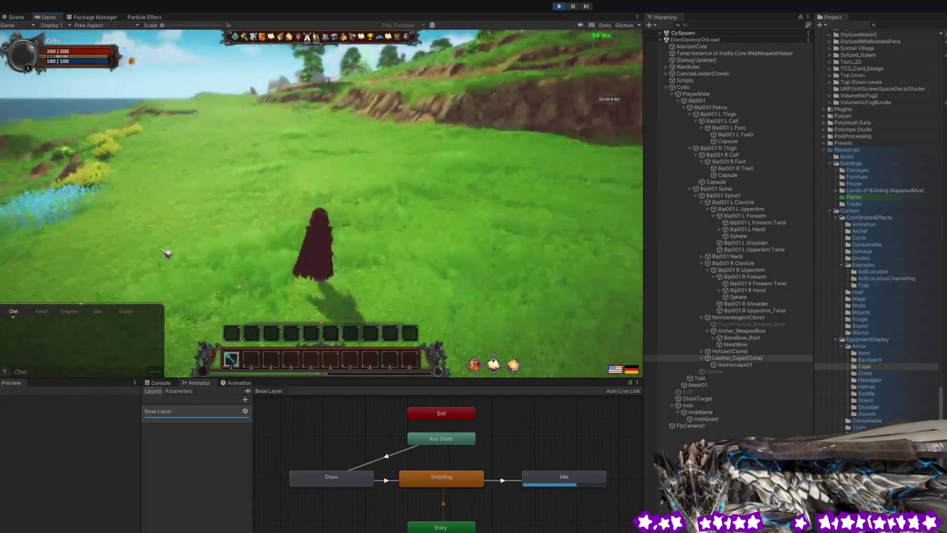
pyautogui.moveTo(136, 246); pyautogui.dragTo(112, 244)
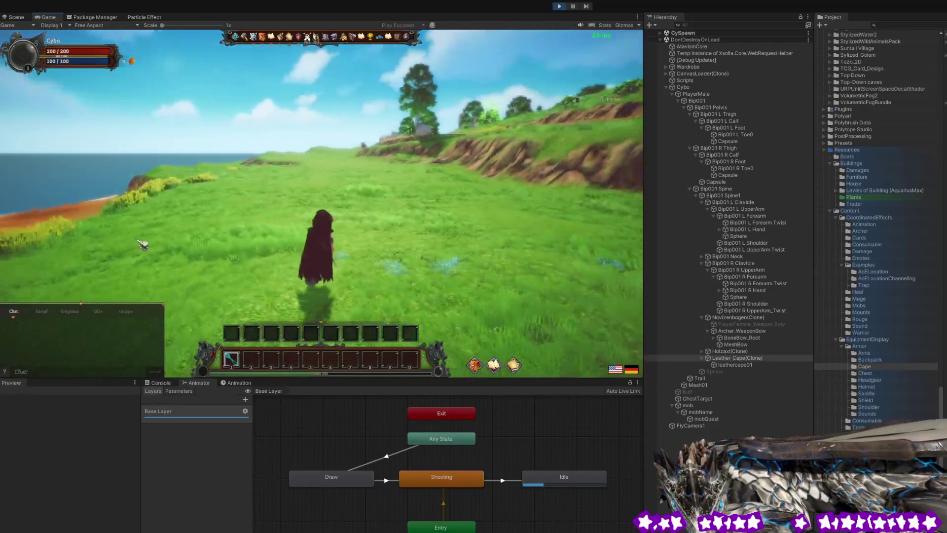
pyautogui.moveTo(186, 246); pyautogui.dragTo(451, 248)
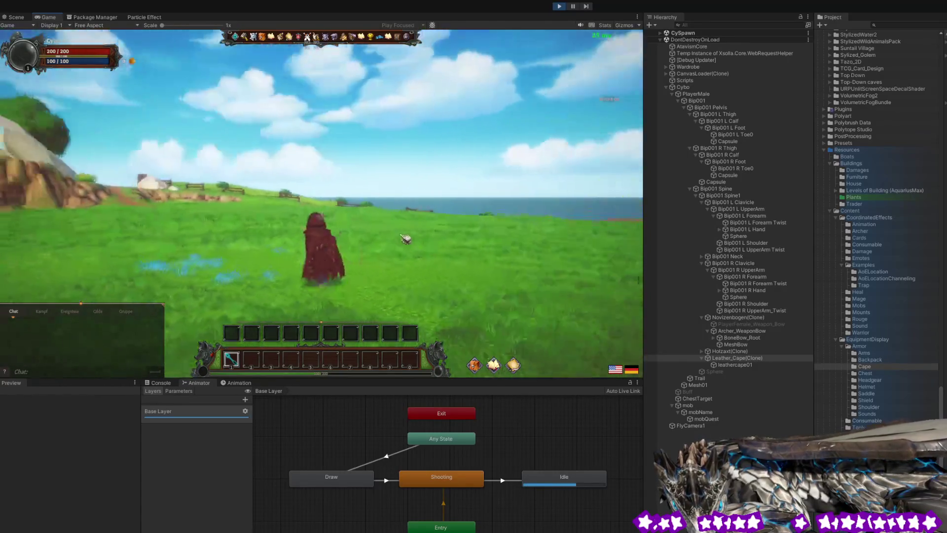
# Run the character along the coast and across the meadow, stopping to face the rocky hills.
pyautogui.moveTo(371, 241)
pyautogui.mouseDown()
pyautogui.moveTo(275, 252)
pyautogui.moveTo(369, 251)
pyautogui.mouseUp()
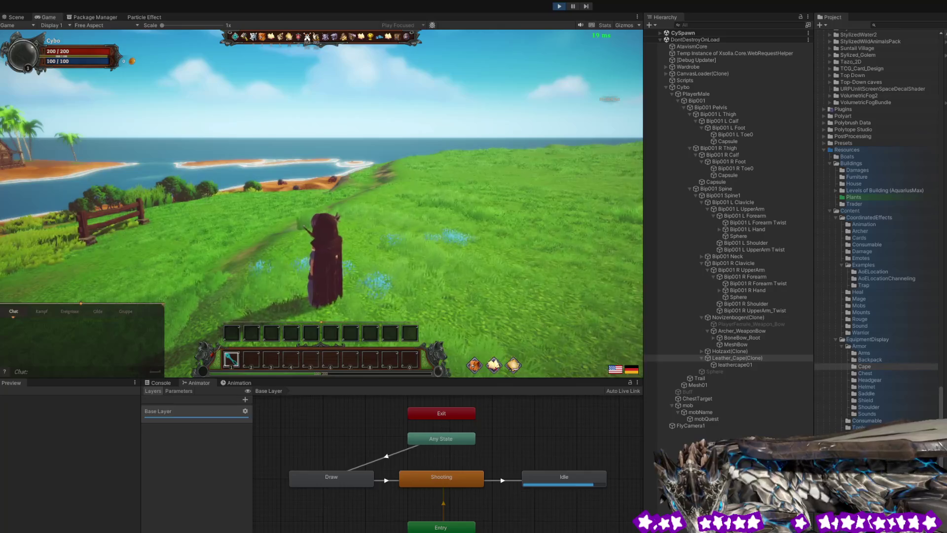
pyautogui.press('w')
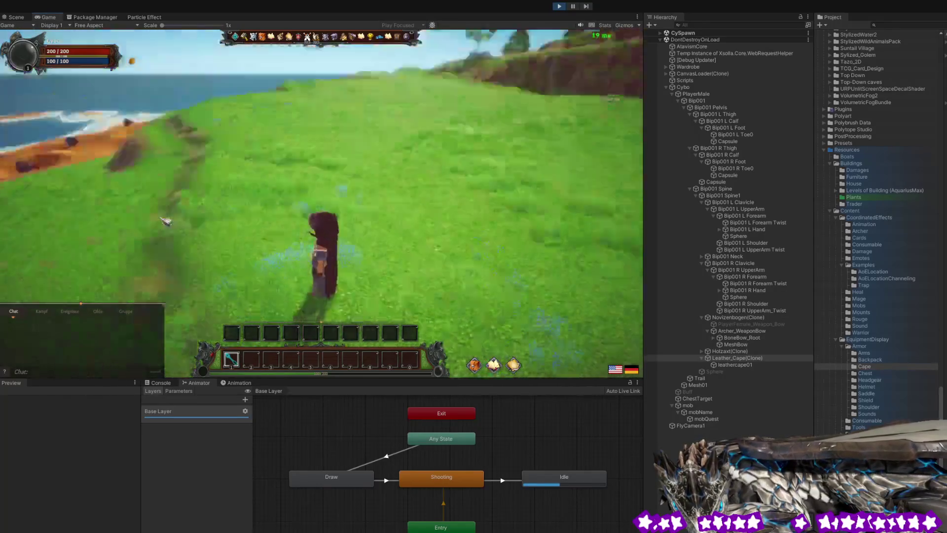
pyautogui.press('w')
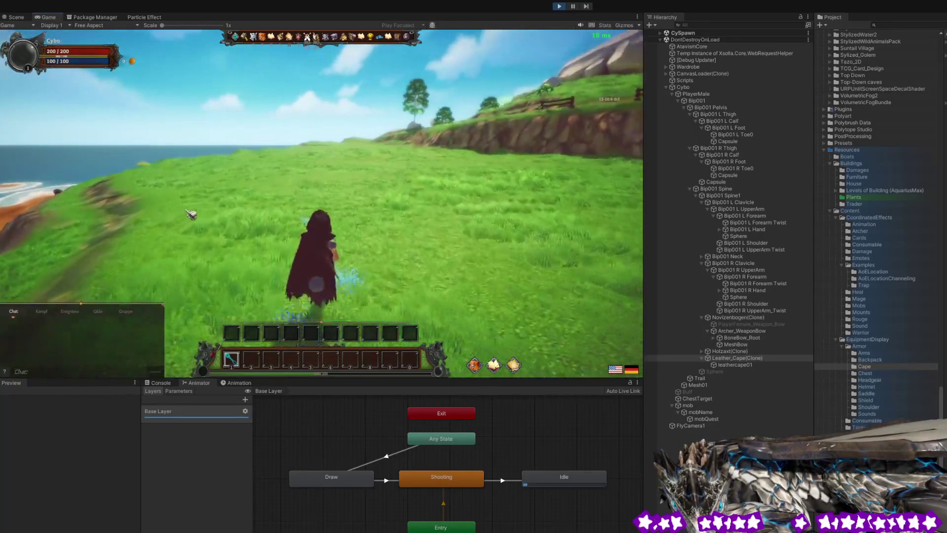
pyautogui.press('w')
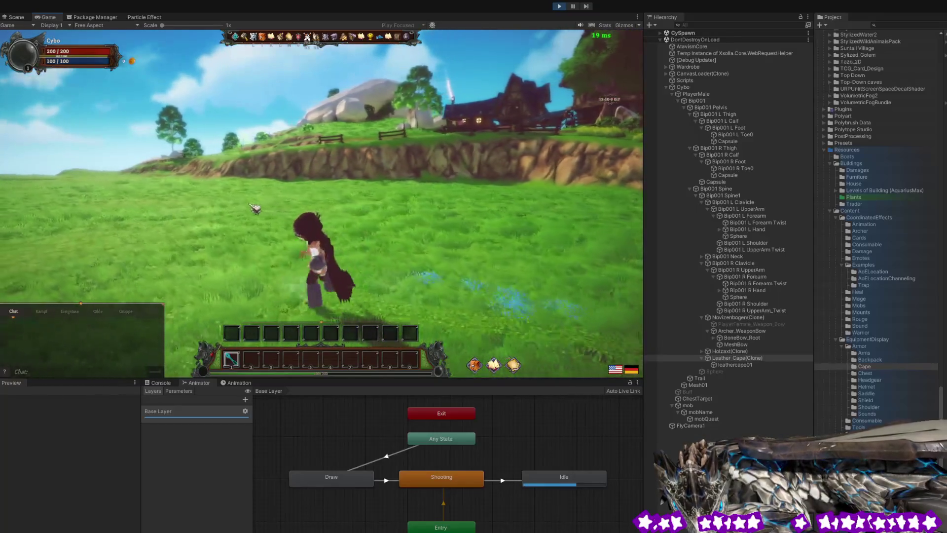
pyautogui.press('w')
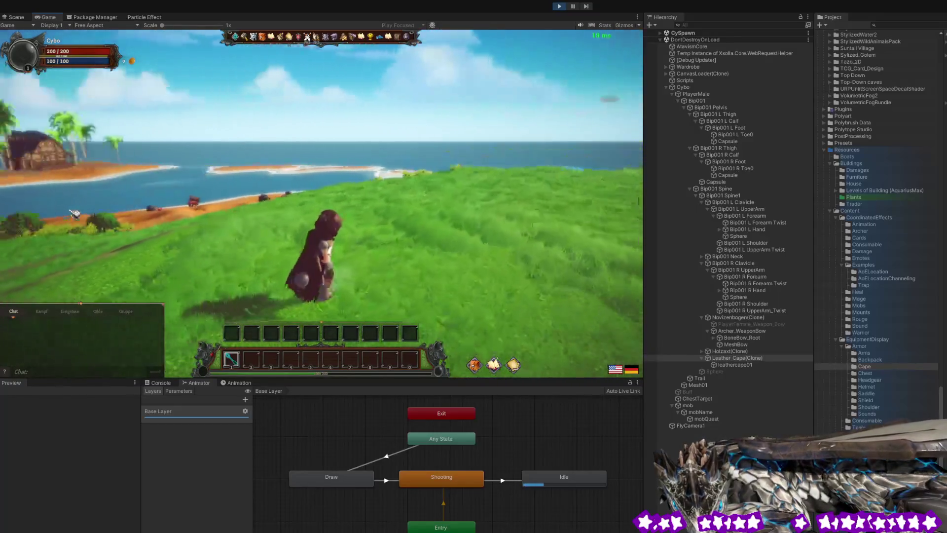
pyautogui.press('w')
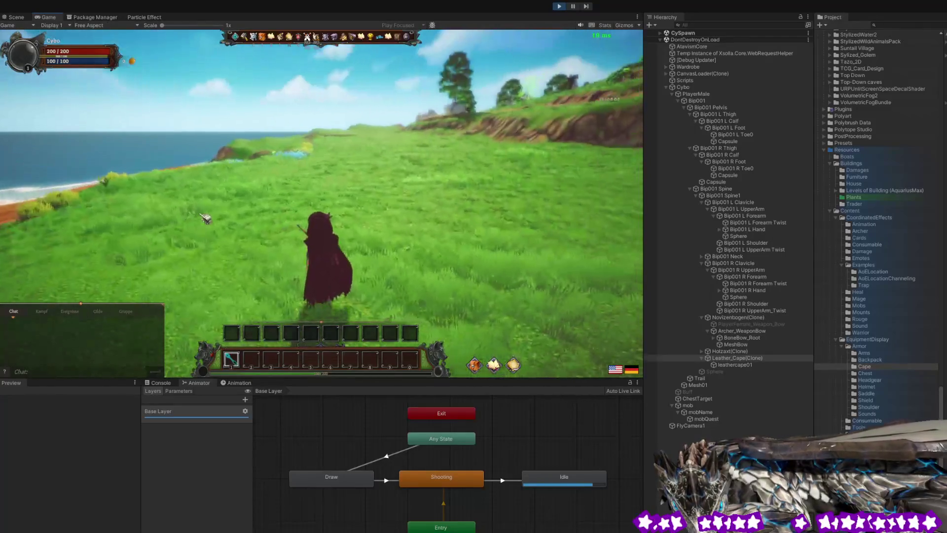
pyautogui.press('w')
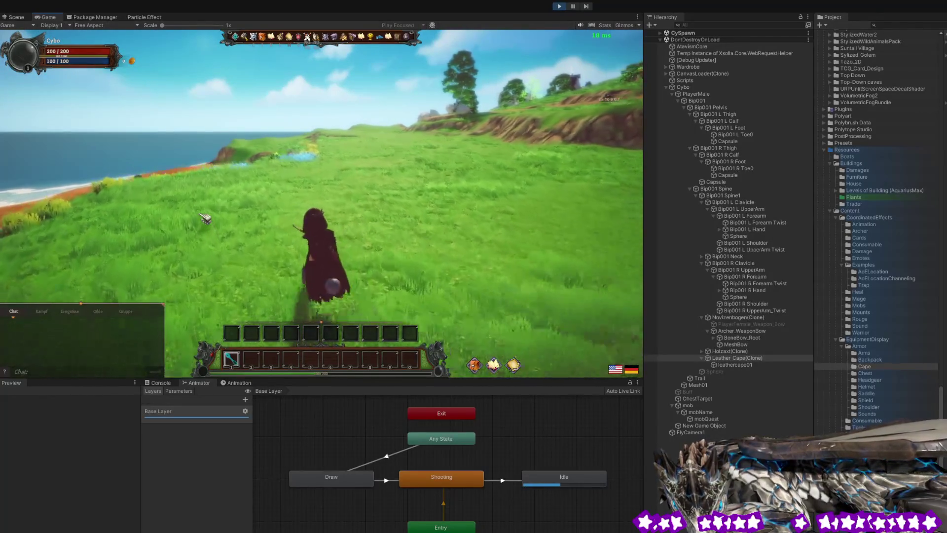
pyautogui.press('w')
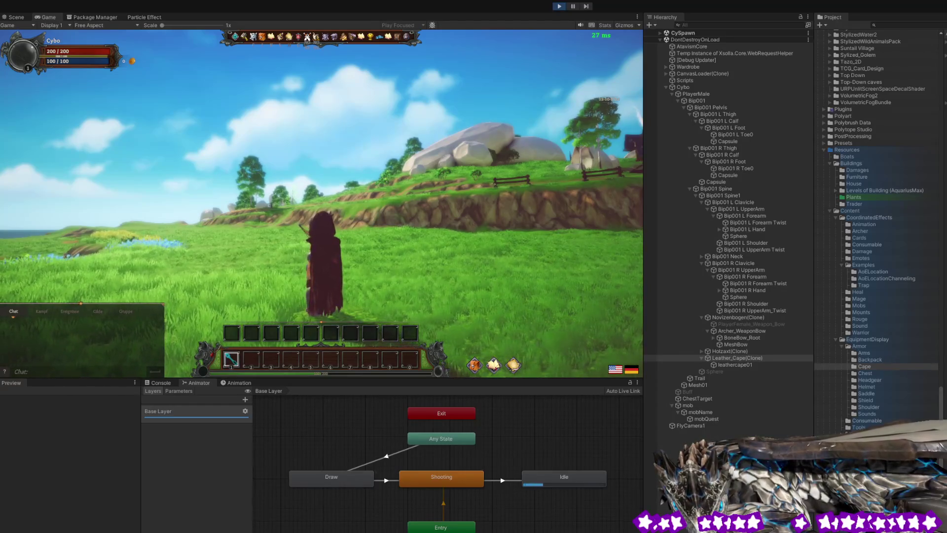
# Run again toward the village and tree, veering slightly left.
pyautogui.press('w')
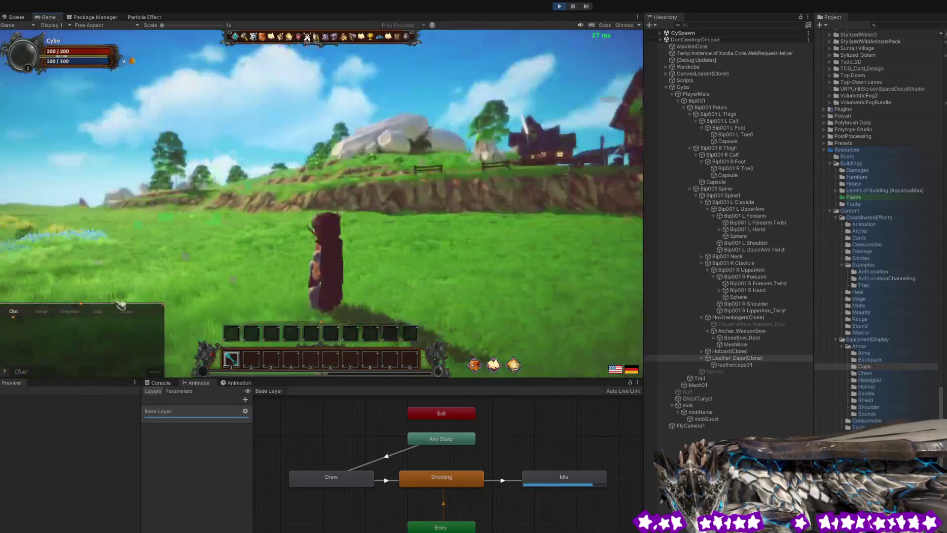
pyautogui.press('w')
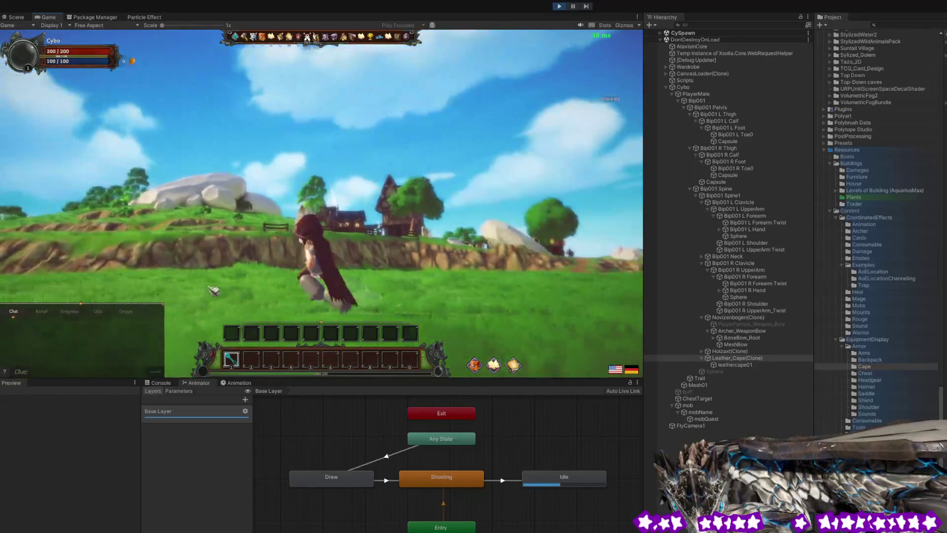
pyautogui.press('w')
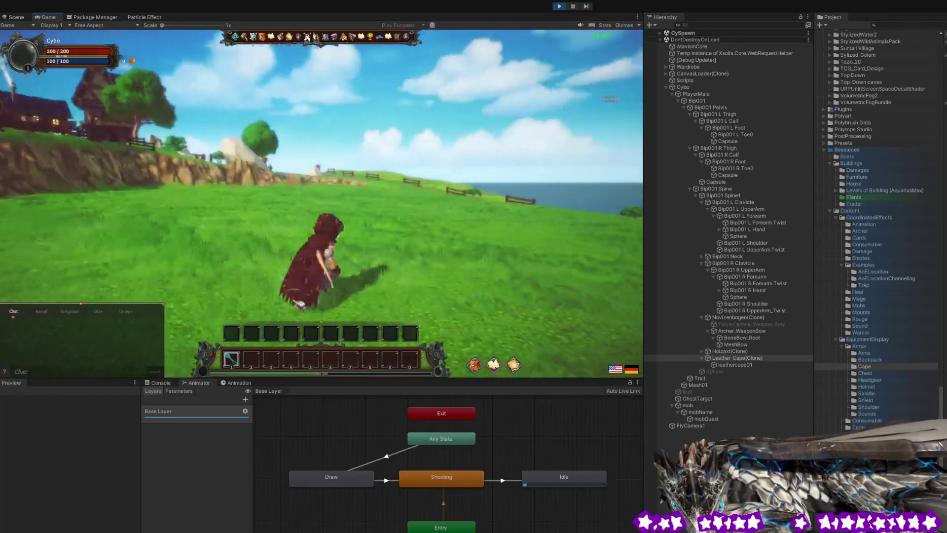
pyautogui.press('w')
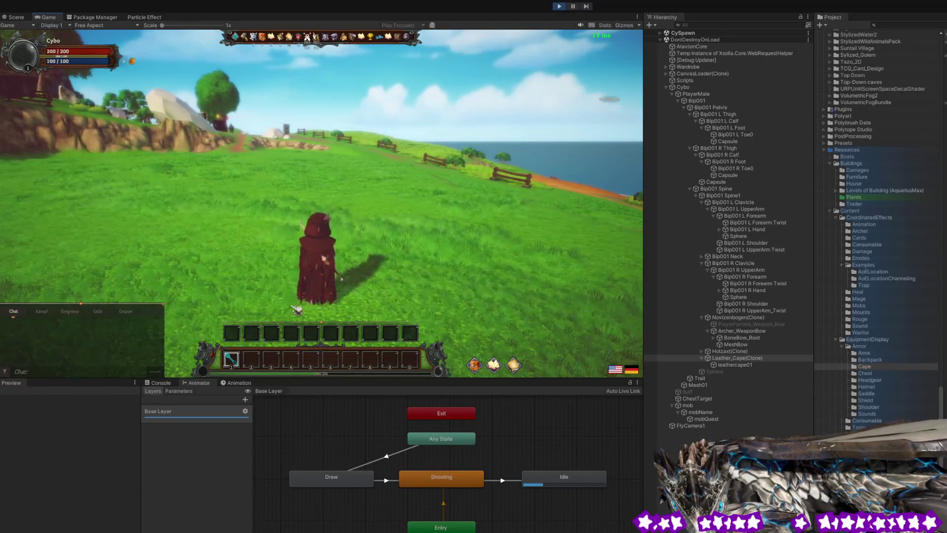
pyautogui.press('w')
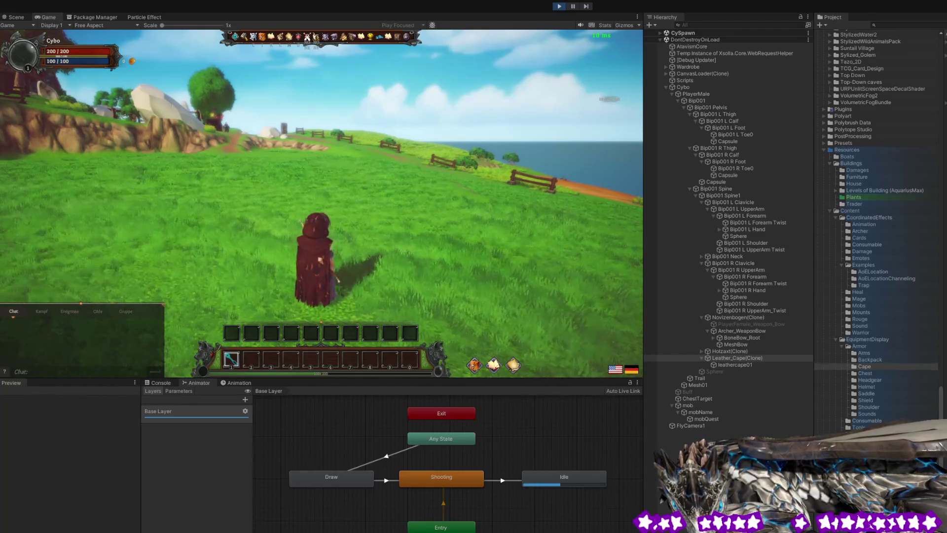
# Zoom the camera in and out, then turn left and run toward the fenced seaside.
pyautogui.scroll(5, 296, 184)
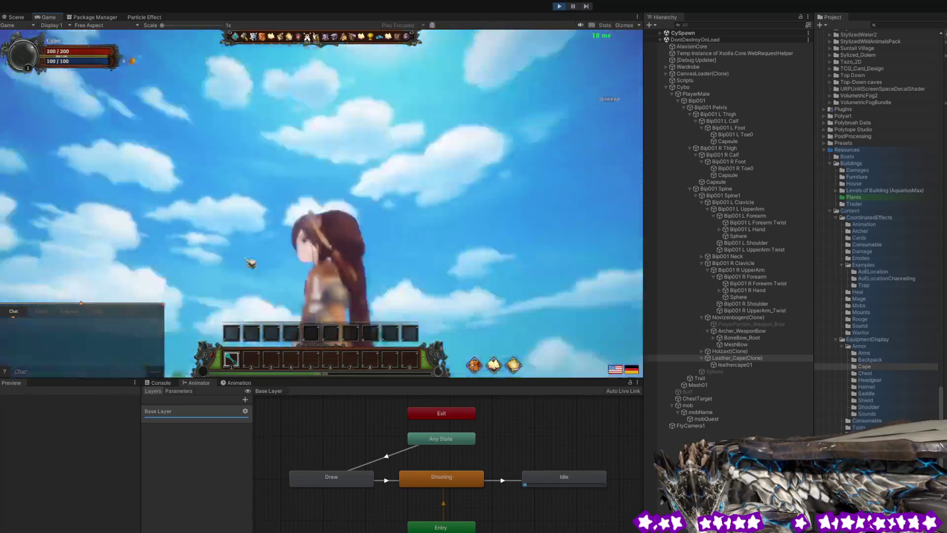
pyautogui.scroll(-5, 101, 290)
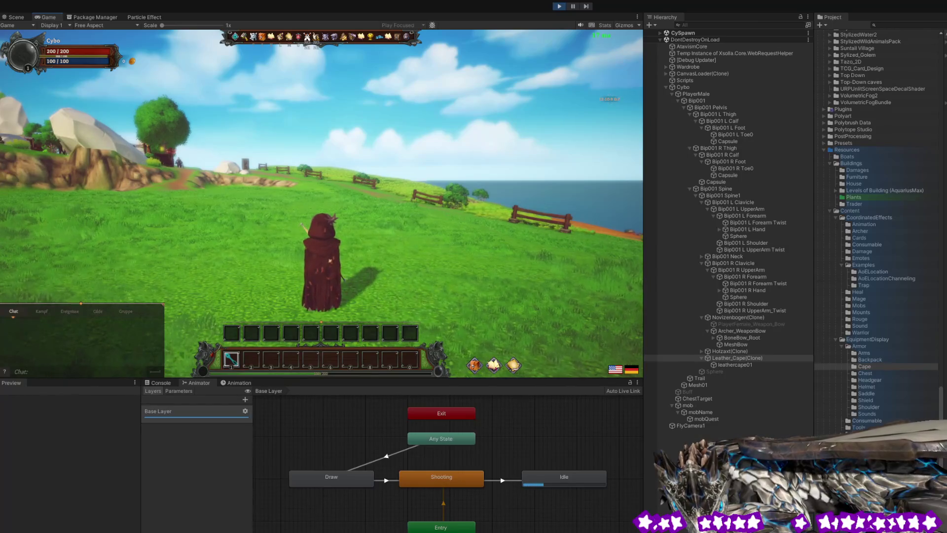
pyautogui.scroll(5, 285, 199)
pyautogui.scroll(-5, 296, 186)
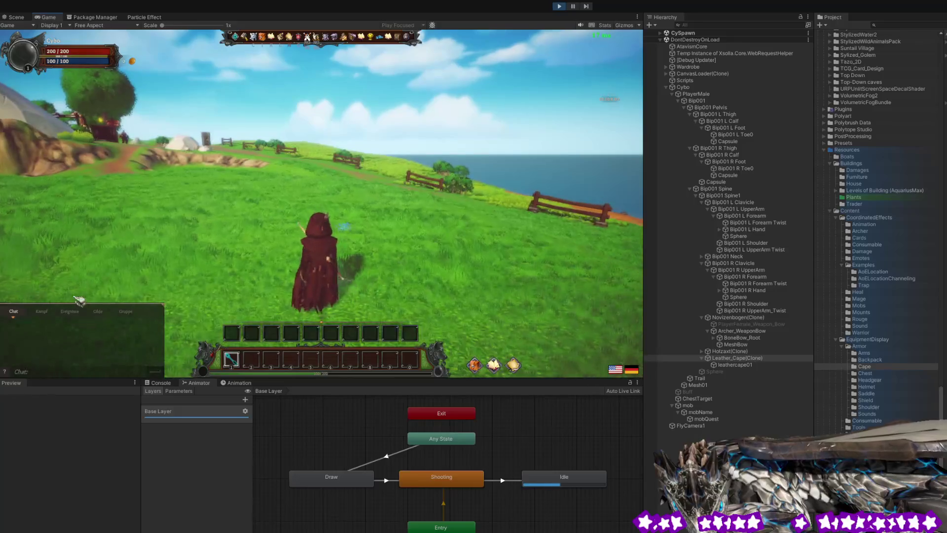
pyautogui.press('a')
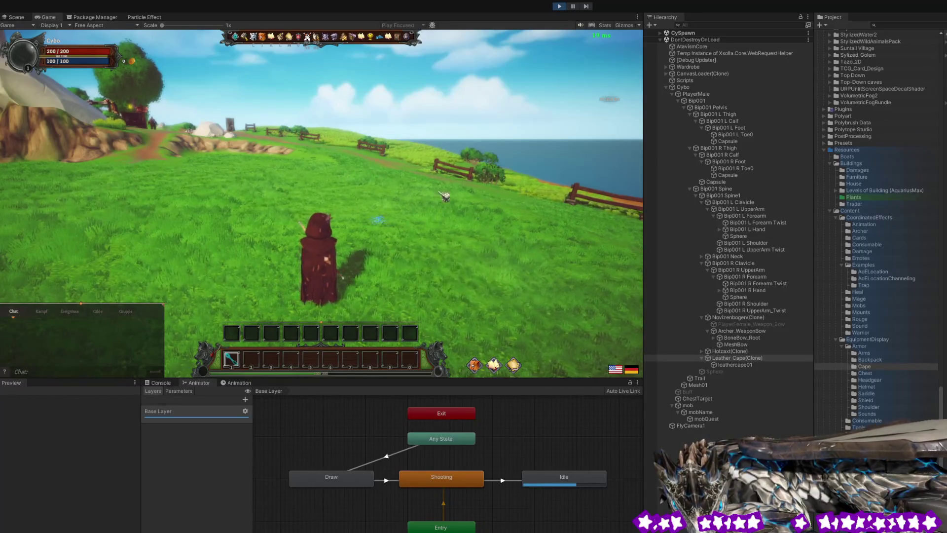
pyautogui.press('w')
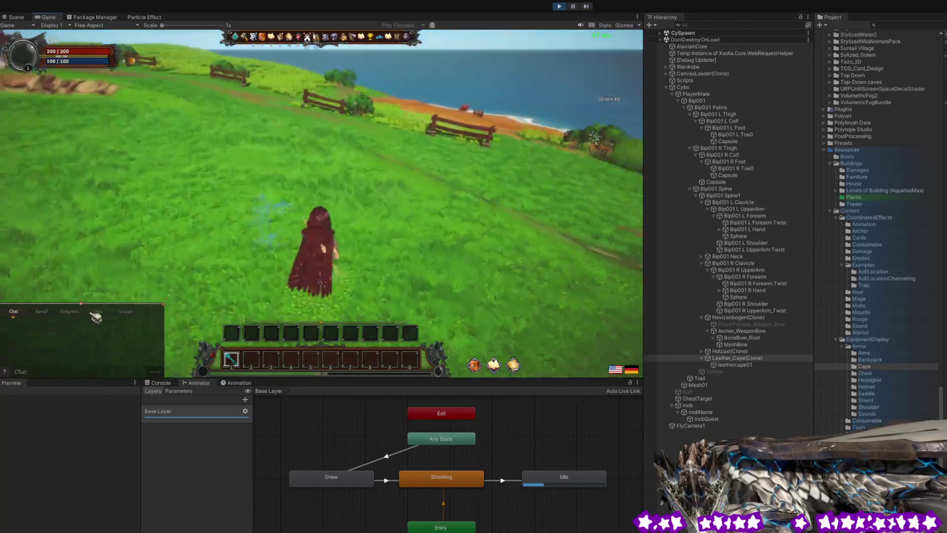
pyautogui.moveTo(96, 317); pyautogui.dragTo(69, 306)
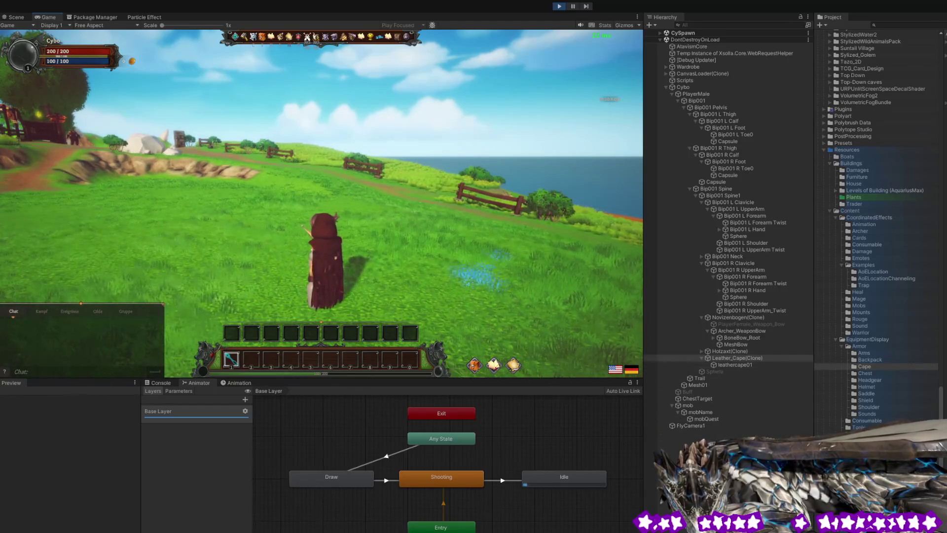
# Switch to the Scene view, fly to the hooded character and exit cloth painting with Y.
pyautogui.click(15, 18)
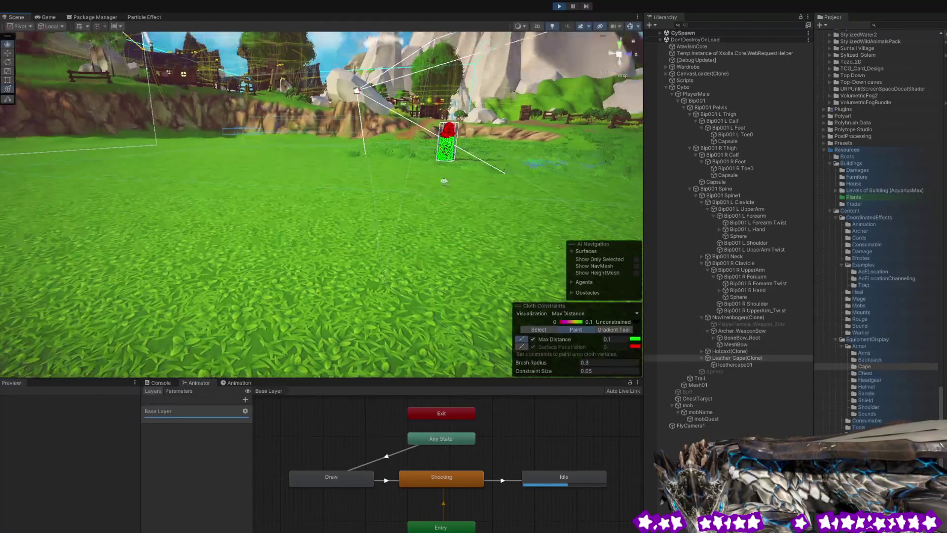
pyautogui.moveTo(483, 163); pyautogui.dragTo(371, 202)
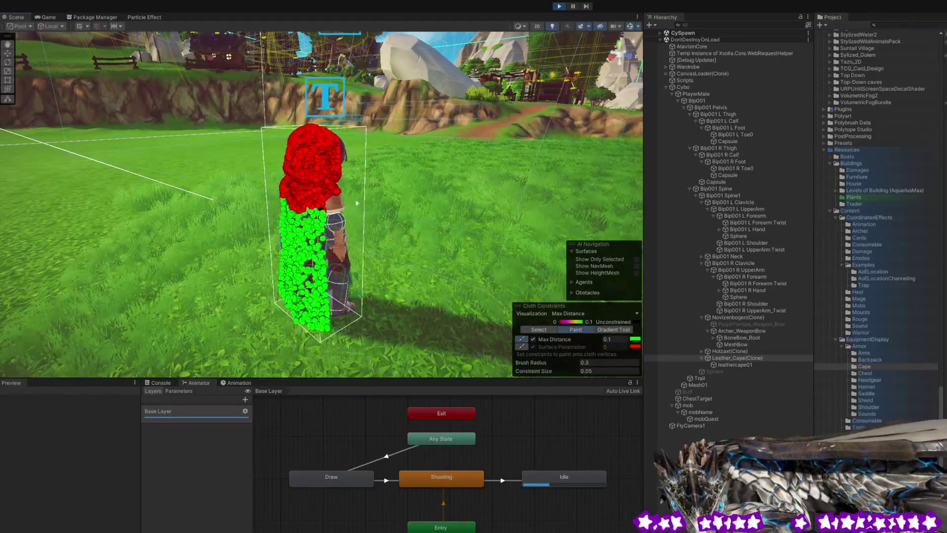
pyautogui.press('y')
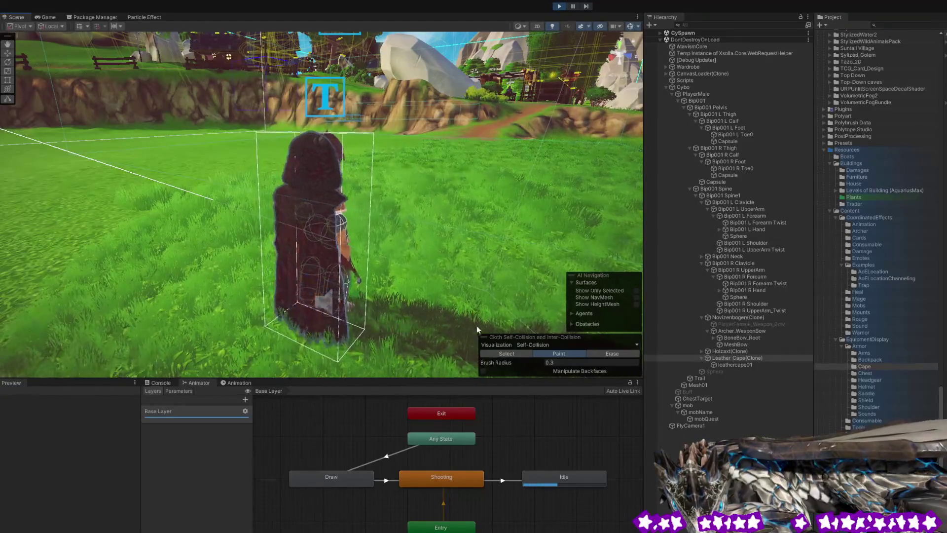
# Try the Select, Erase and Gradient cloth constraint tools, then return to Paint.
pyautogui.click(501, 354)
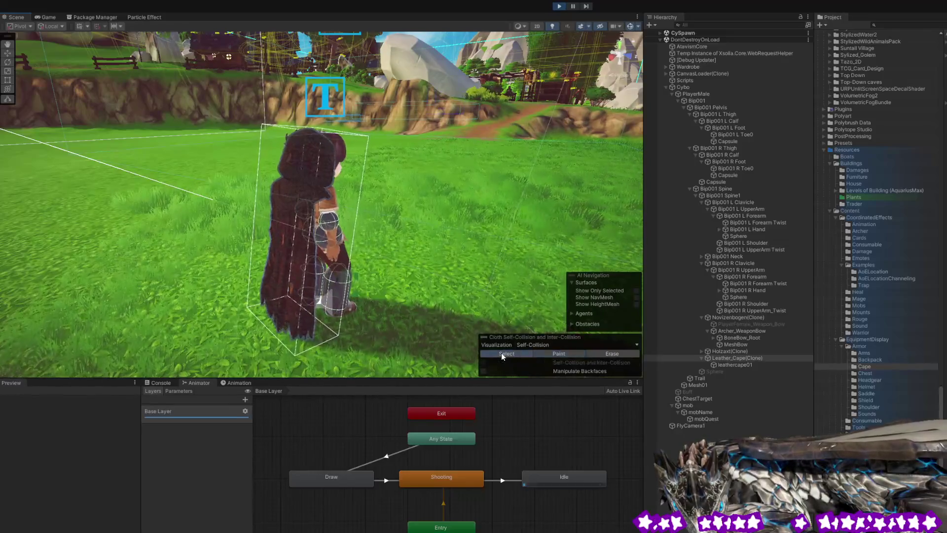
pyautogui.click(601, 353)
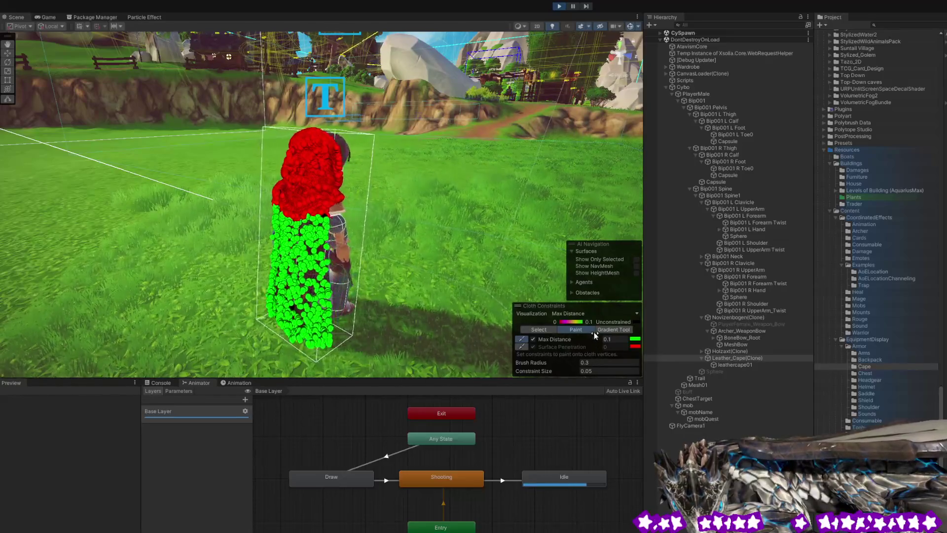
pyautogui.click(607, 330)
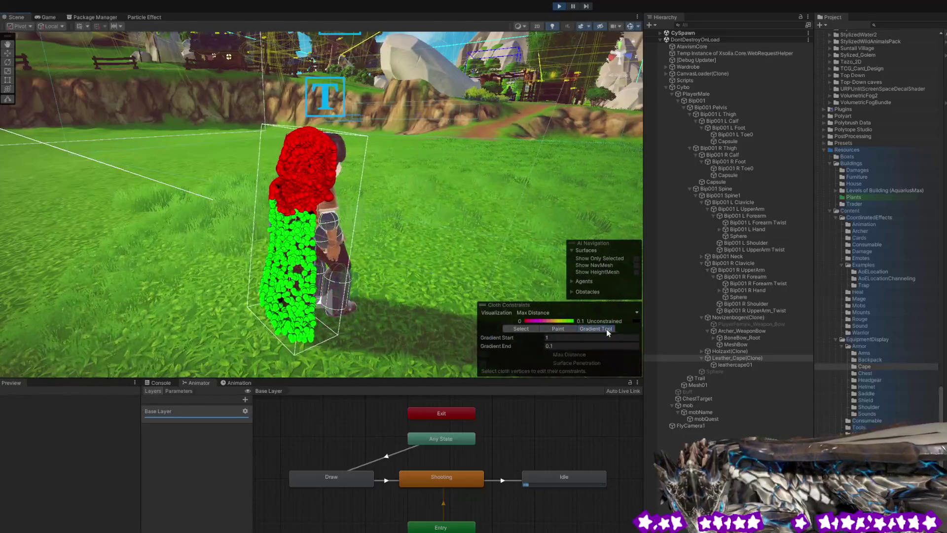
pyautogui.click(562, 329)
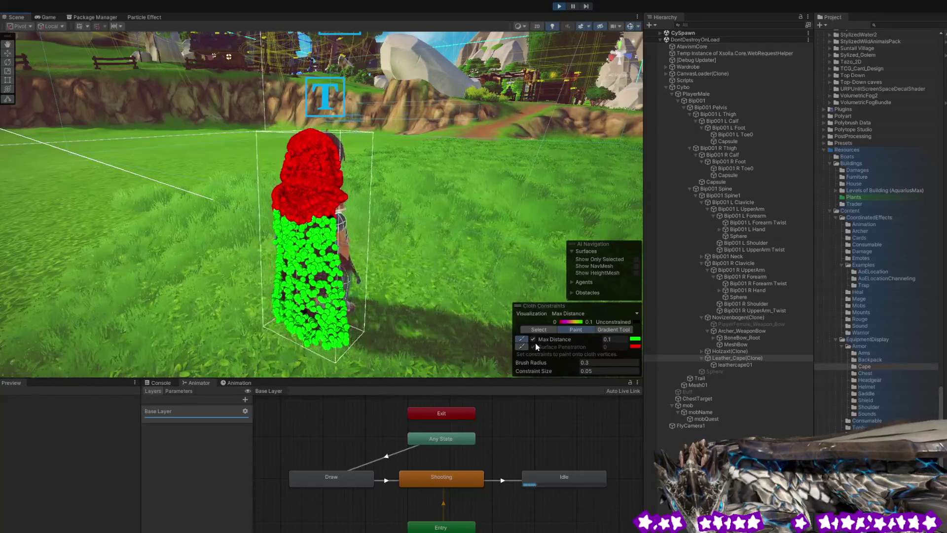
# Enable Surface Penetration, paint constraints over the lower cape, then view the running game.
pyautogui.click(523, 348)
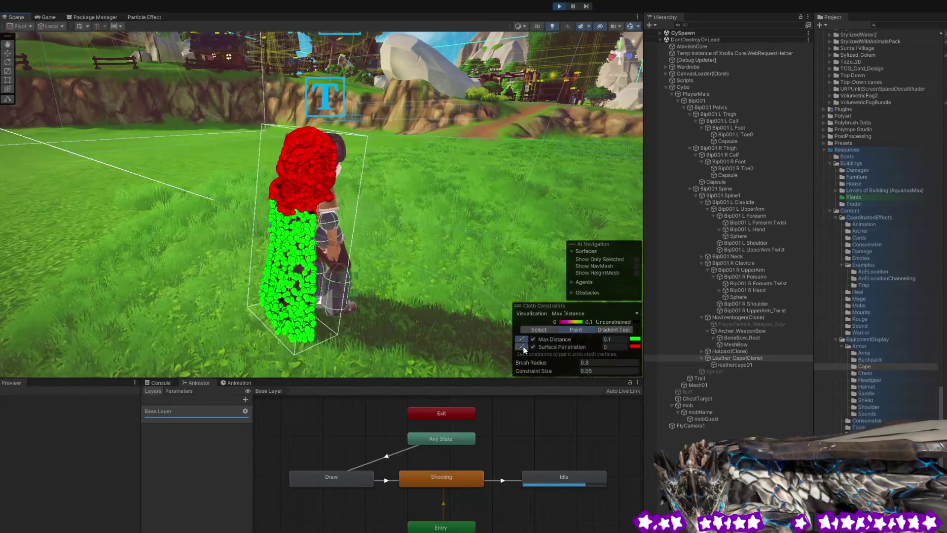
pyautogui.moveTo(298, 323)
pyautogui.mouseDown()
pyautogui.moveTo(314, 326)
pyautogui.moveTo(271, 293)
pyautogui.moveTo(275, 260)
pyautogui.mouseUp()
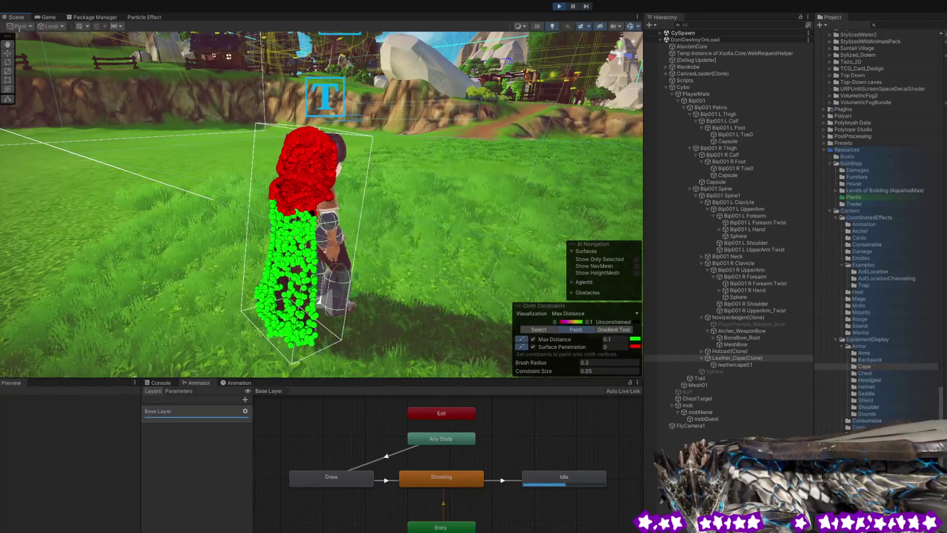
pyautogui.click(42, 17)
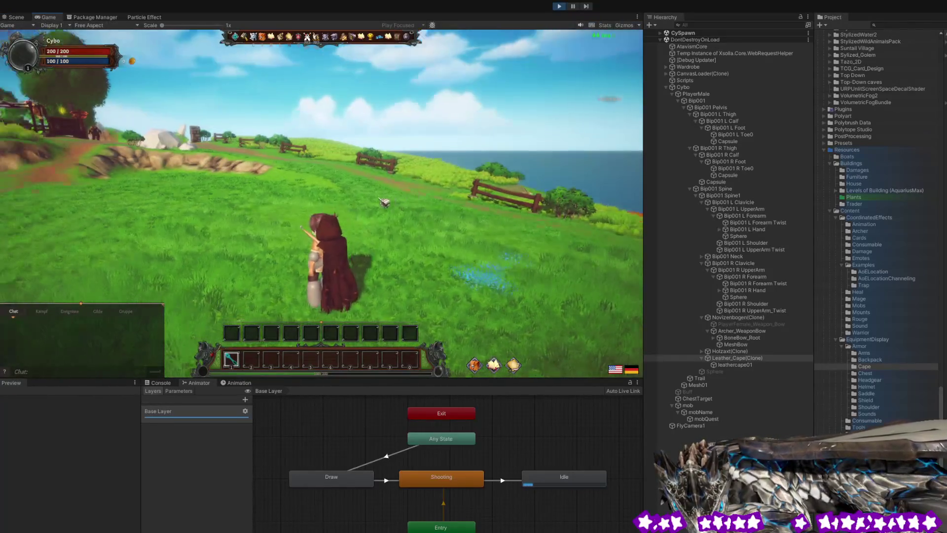
# Walk the character around the meadow toward the village rocks, then return to the Scene view.
pyautogui.press('w')
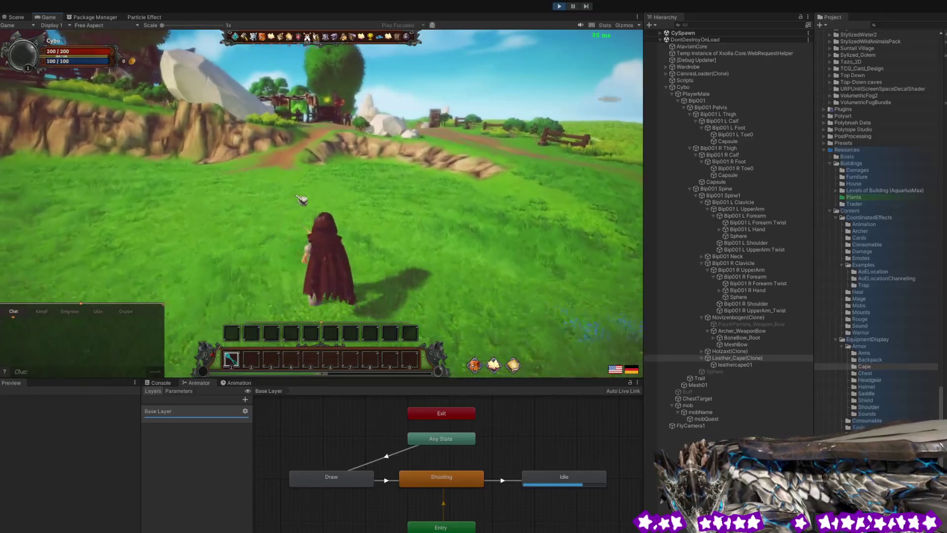
pyautogui.press('w')
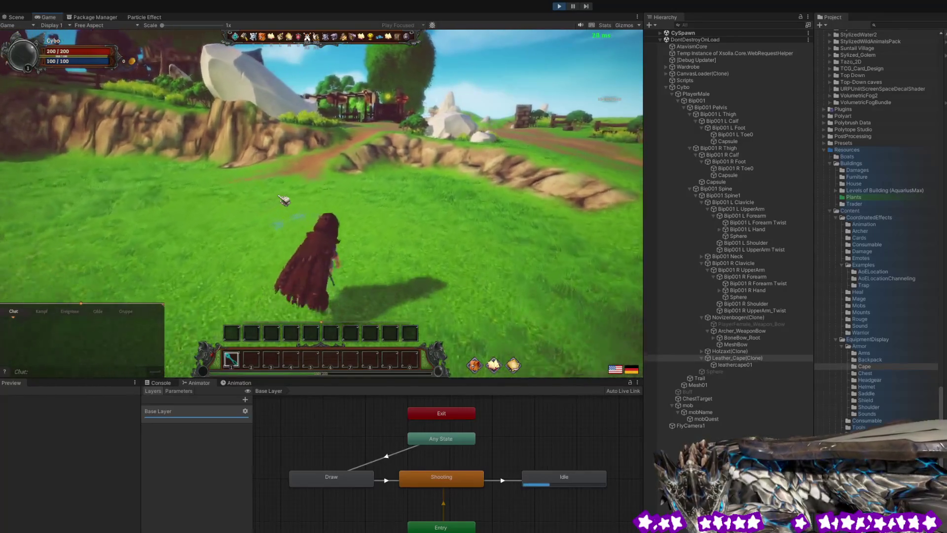
pyautogui.press('a')
pyautogui.press('a')
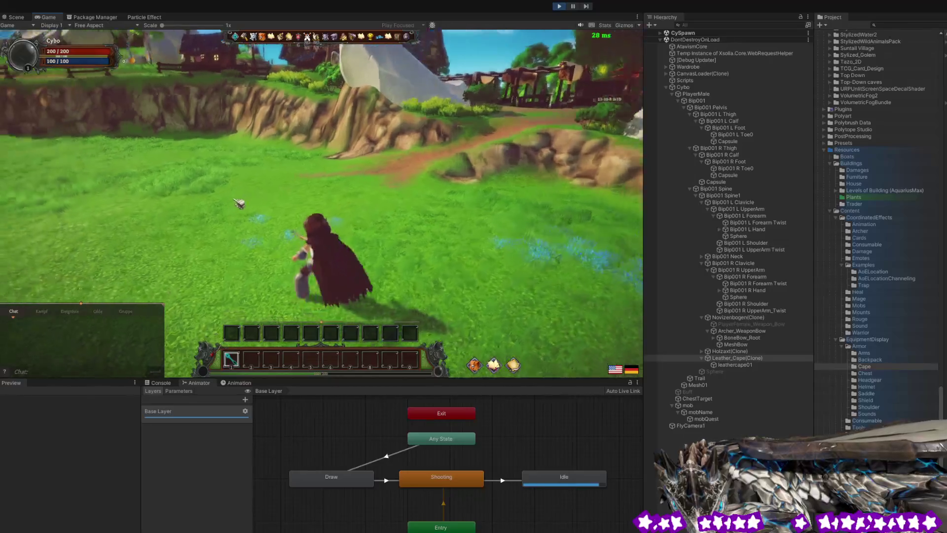
pyautogui.press('w')
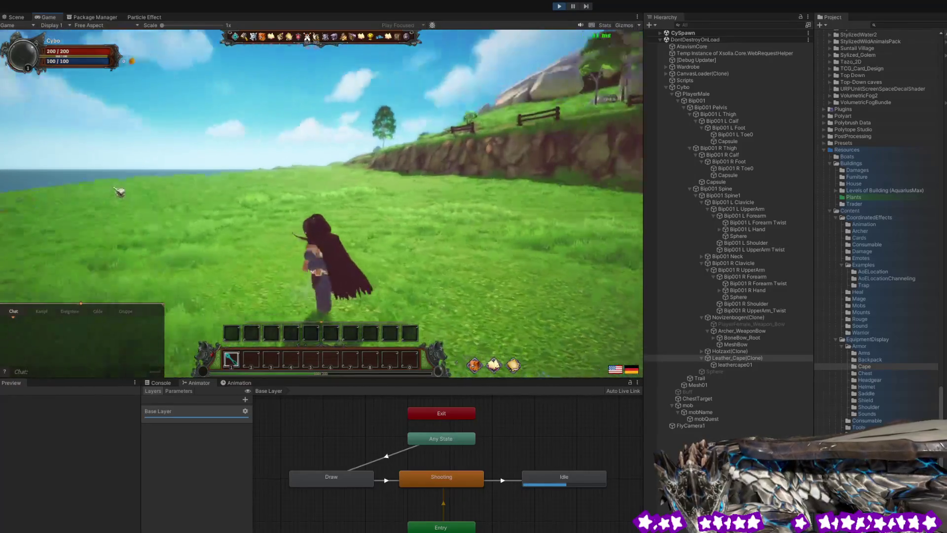
pyautogui.press('d')
pyautogui.press('a')
pyautogui.press('a')
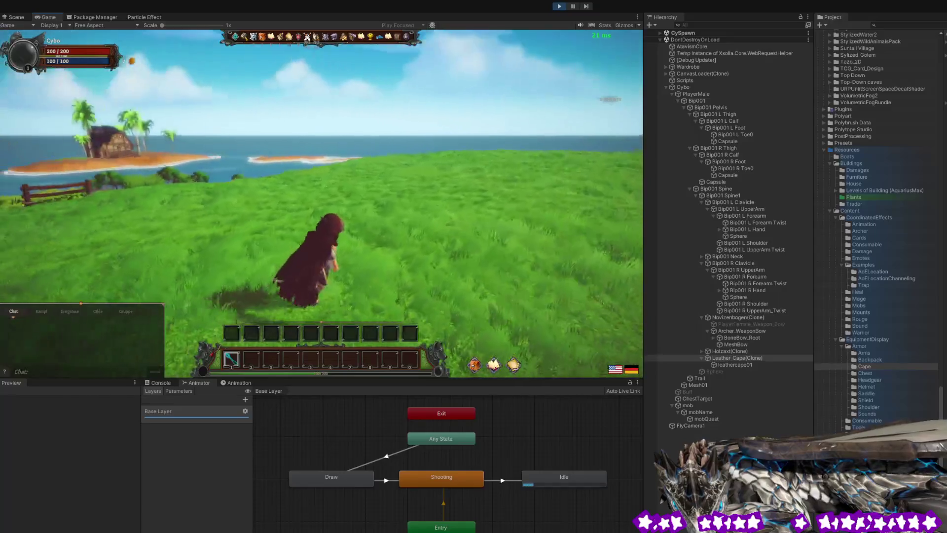
pyautogui.press('d')
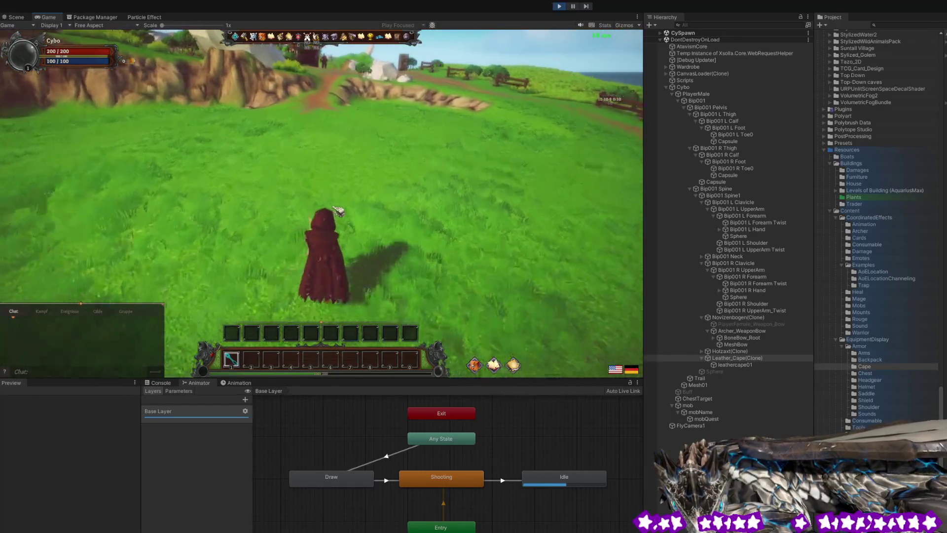
pyautogui.press('a')
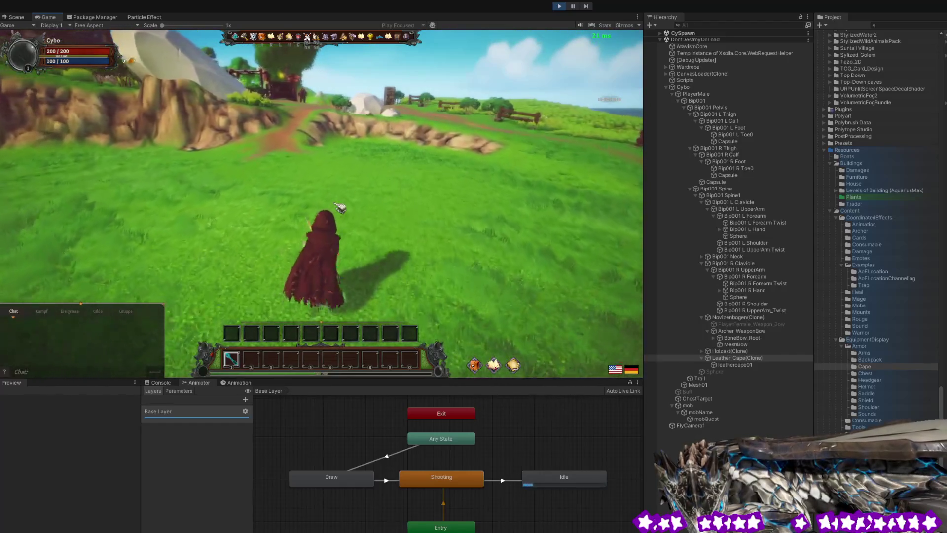
pyautogui.moveTo(340, 207); pyautogui.dragTo(360, 187)
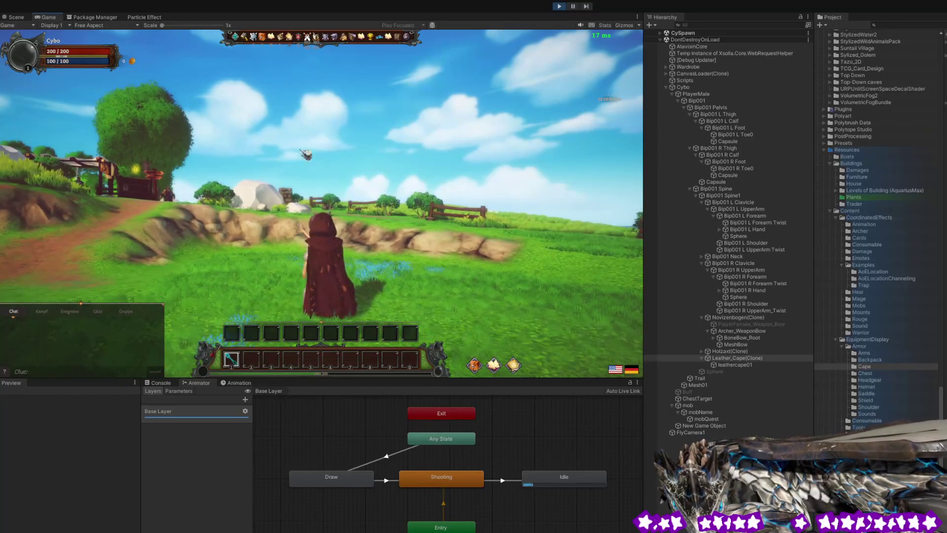
pyautogui.click(24, 19)
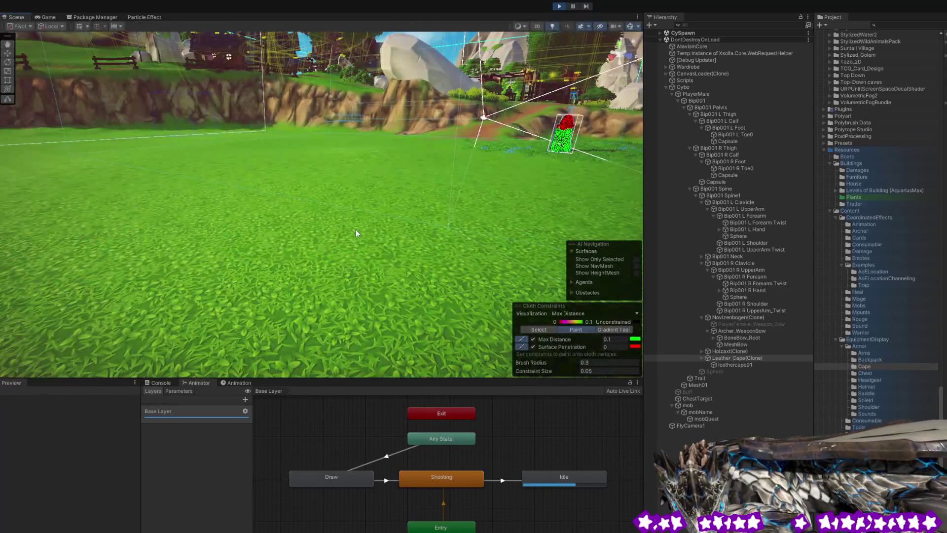
# Paint max-distance constraints across the middle of the cape, frame it with F, and return to the game.
pyautogui.moveTo(368, 218)
pyautogui.mouseDown()
pyautogui.moveTo(427, 205)
pyautogui.moveTo(459, 171)
pyautogui.moveTo(473, 217)
pyautogui.mouseUp()
pyautogui.moveTo(305, 222)
pyautogui.mouseDown()
pyautogui.moveTo(335, 256)
pyautogui.moveTo(320, 276)
pyautogui.moveTo(295, 243)
pyautogui.moveTo(509, 244)
pyautogui.moveTo(483, 212)
pyautogui.moveTo(435, 370)
pyautogui.mouseUp()
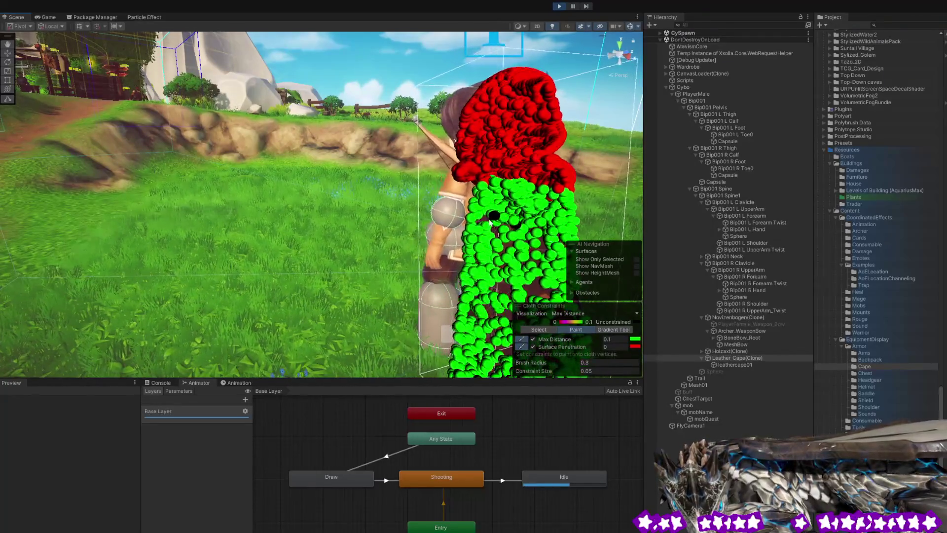
pyautogui.press('f')
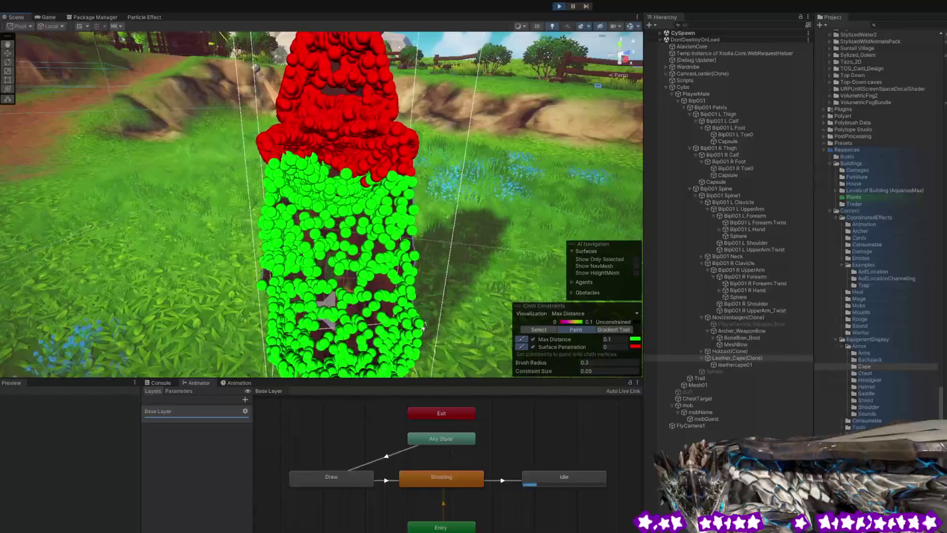
pyautogui.click(49, 17)
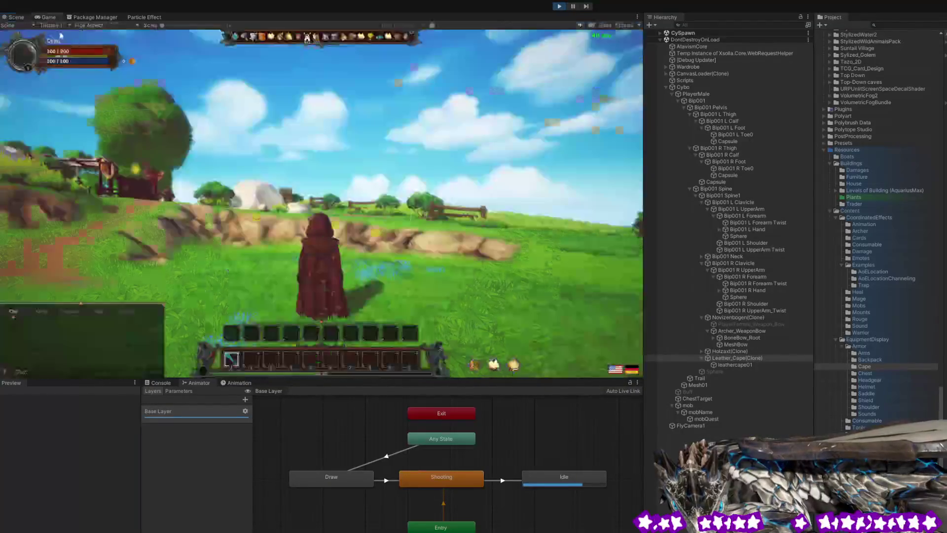
# Run over the rocky ledge, along the path, and off onto the grass.
pyautogui.press('w')
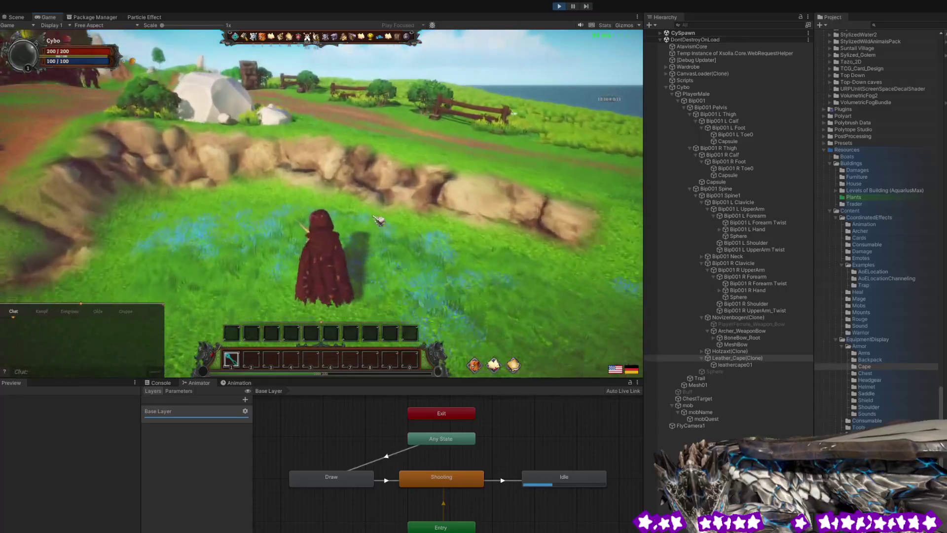
pyautogui.press('a')
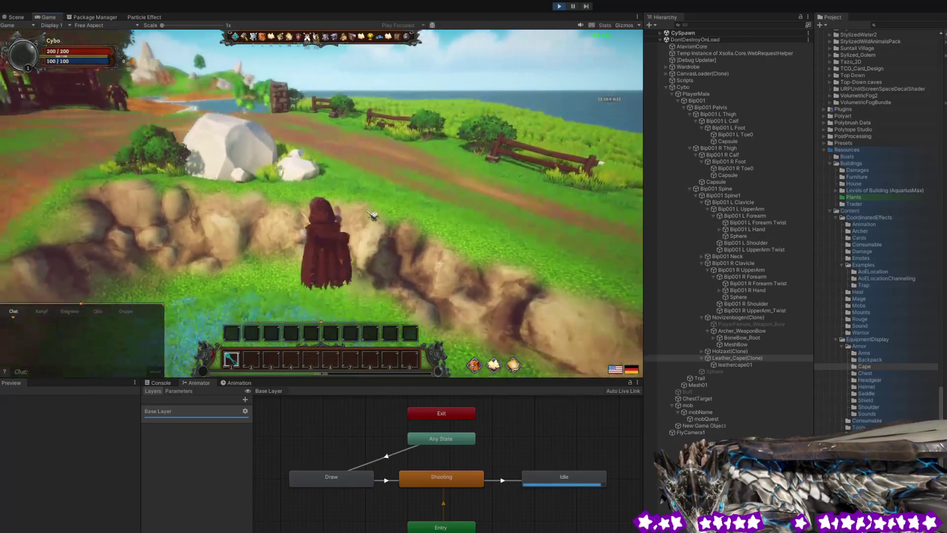
pyautogui.press('w')
pyautogui.press('d')
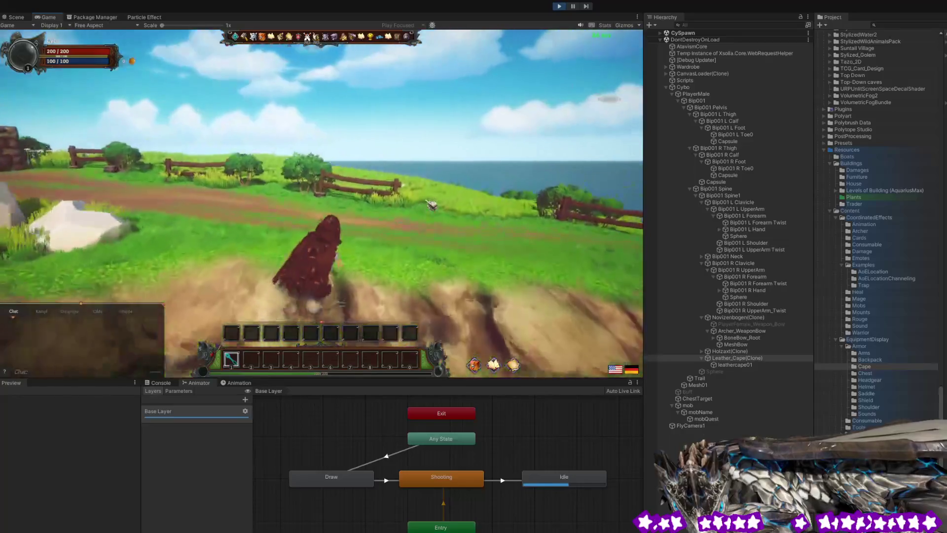
pyautogui.press('a')
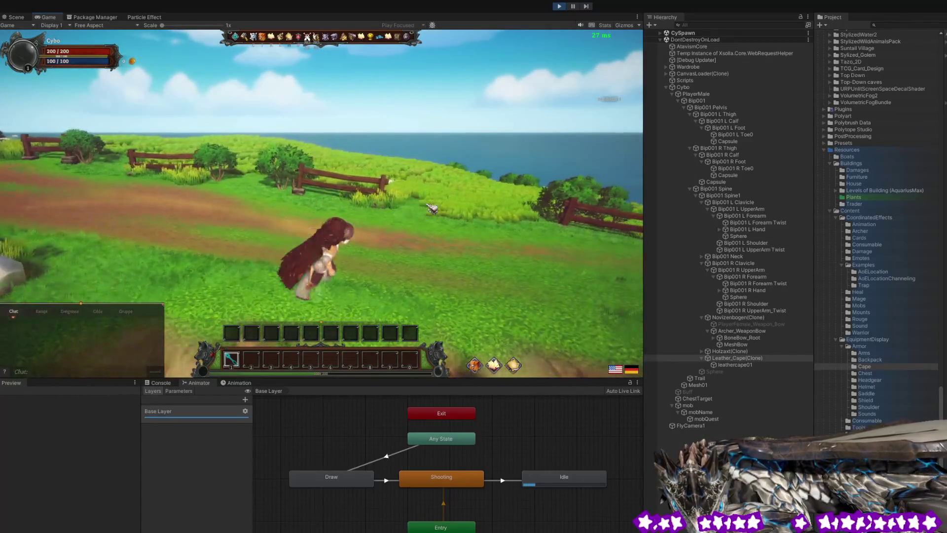
pyautogui.press('a')
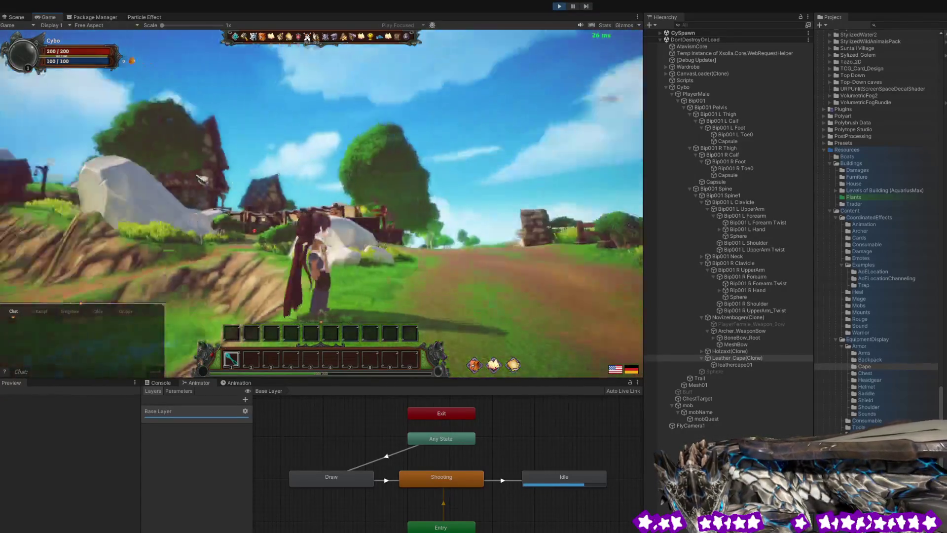
pyautogui.press('a')
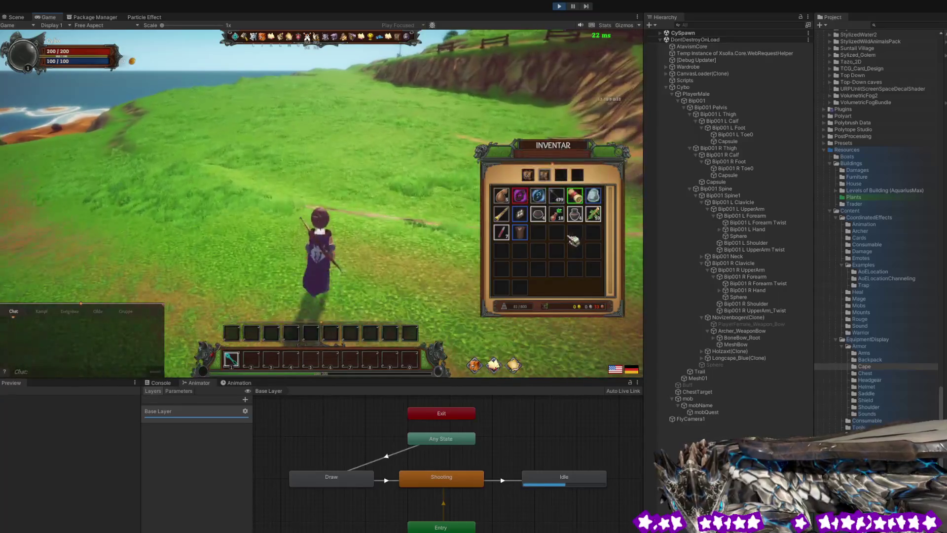
# Equip the brown leather cape, then select it in the Scene view on the hillside.
pyautogui.moveTo(385, 219); pyautogui.dragTo(379, 204)
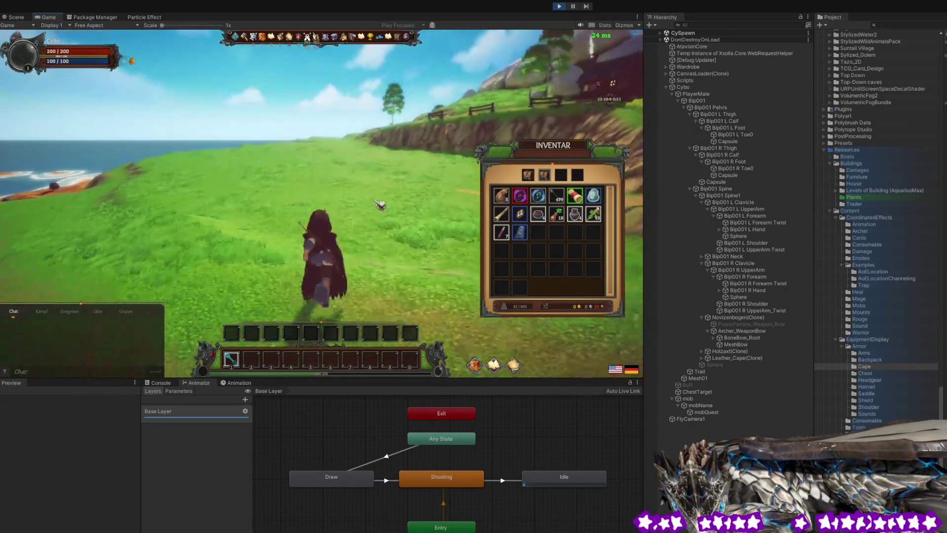
pyautogui.moveTo(373, 204)
pyautogui.mouseDown()
pyautogui.moveTo(361, 205)
pyautogui.moveTo(389, 182)
pyautogui.moveTo(485, 197)
pyautogui.moveTo(359, 211)
pyautogui.moveTo(557, 196)
pyautogui.moveTo(502, 198)
pyautogui.mouseUp()
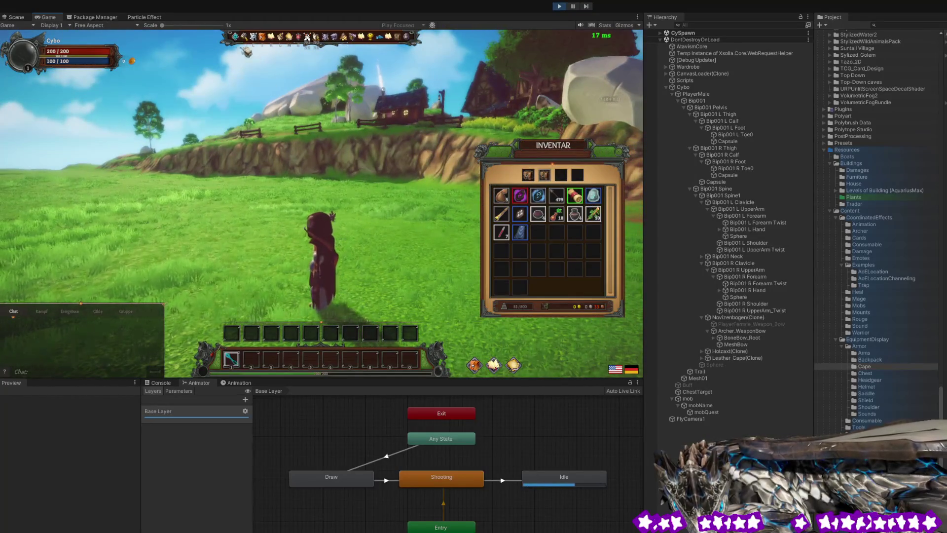
pyautogui.click(19, 19)
pyautogui.moveTo(356, 229)
pyautogui.mouseDown()
pyautogui.moveTo(165, 186)
pyautogui.moveTo(49, 190)
pyautogui.moveTo(248, 190)
pyautogui.moveTo(209, 209)
pyautogui.mouseUp()
pyautogui.click(209, 210)
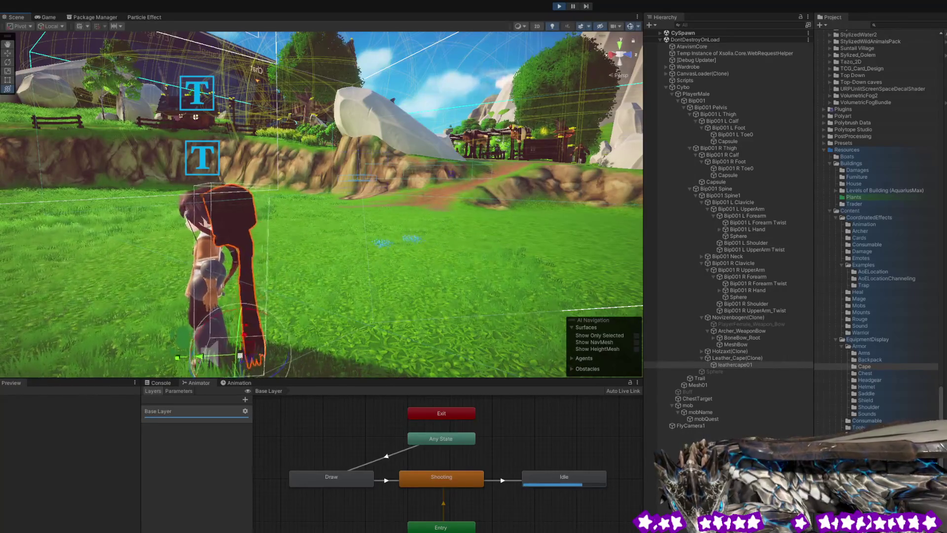
# Resume the game and steer the red-caped character across the meadow and along the village path.
pyautogui.click(49, 18)
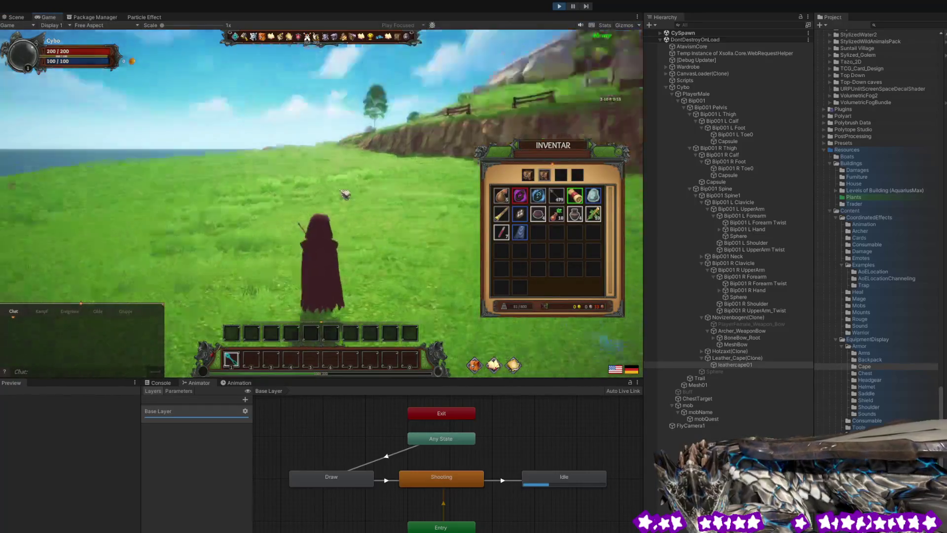
pyautogui.press('w')
pyautogui.moveTo(337, 195)
pyautogui.mouseDown()
pyautogui.moveTo(396, 173)
pyautogui.moveTo(108, 202)
pyautogui.moveTo(42, 194)
pyautogui.moveTo(78, 184)
pyautogui.moveTo(635, 190)
pyautogui.mouseUp()
pyautogui.moveTo(485, 231)
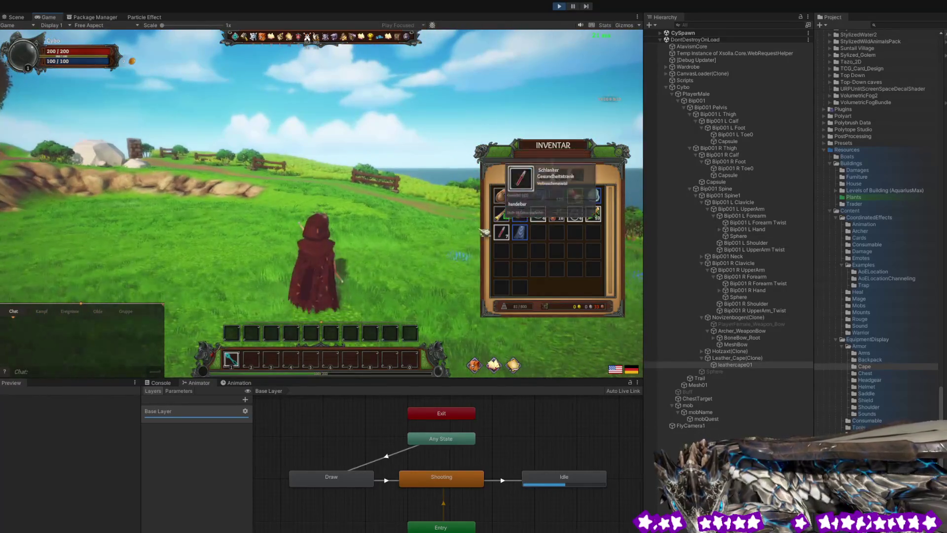
pyautogui.moveTo(360, 232)
pyautogui.mouseDown()
pyautogui.moveTo(363, 222)
pyautogui.moveTo(313, 210)
pyautogui.moveTo(204, 222)
pyautogui.moveTo(406, 235)
pyautogui.mouseUp()
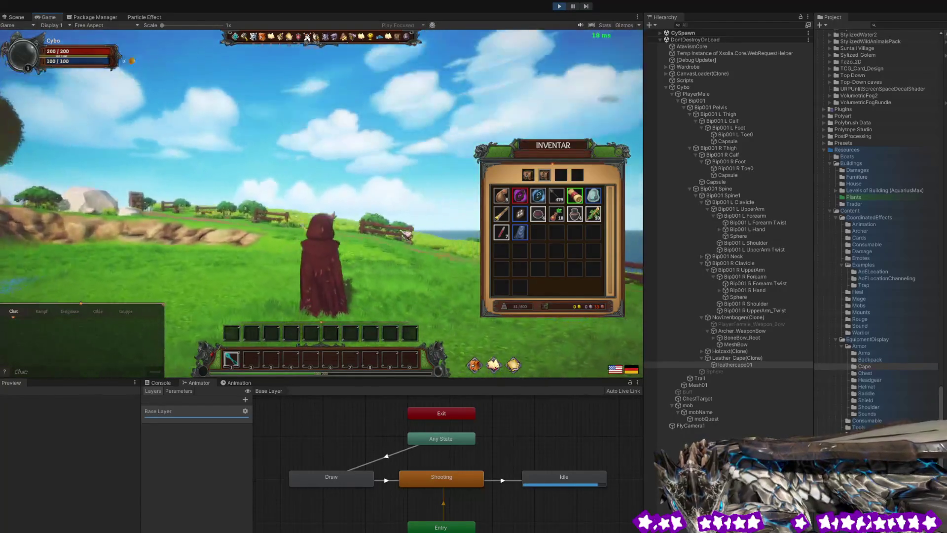
pyautogui.press('w')
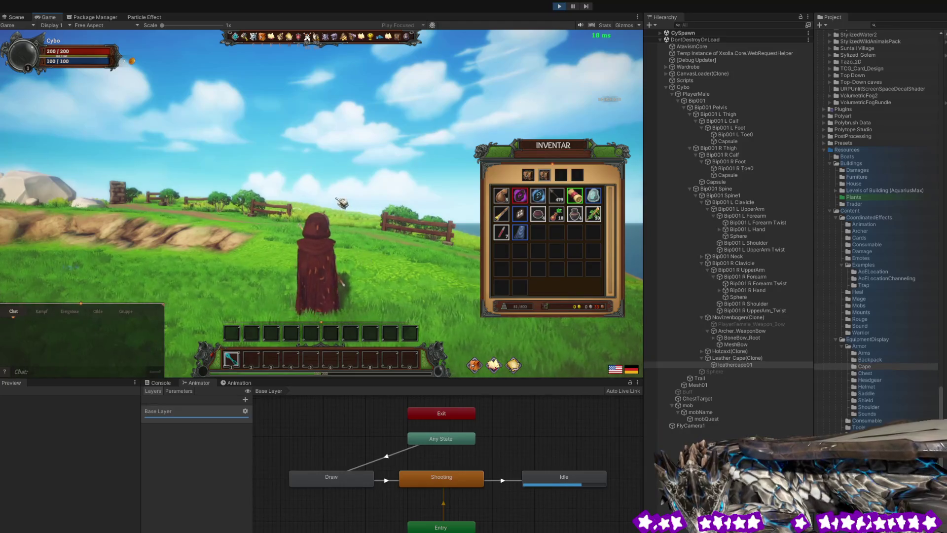
pyautogui.moveTo(378, 232)
pyautogui.mouseDown()
pyautogui.moveTo(387, 245)
pyautogui.moveTo(348, 241)
pyautogui.mouseUp()
pyautogui.press('w')
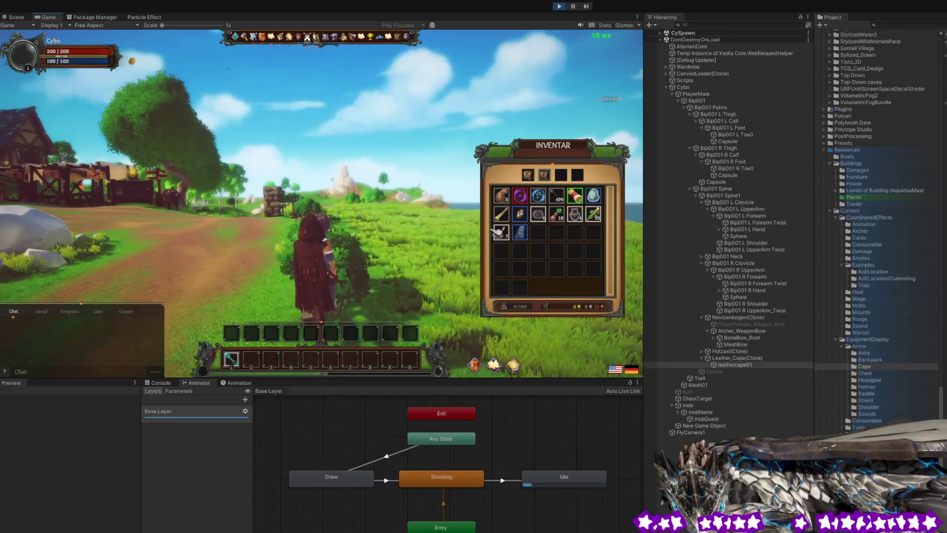
# Equip the blue long cape from the INVENTAR window, then run and jump toward the sea.
pyautogui.rightClick(501, 213)
pyautogui.press('w')
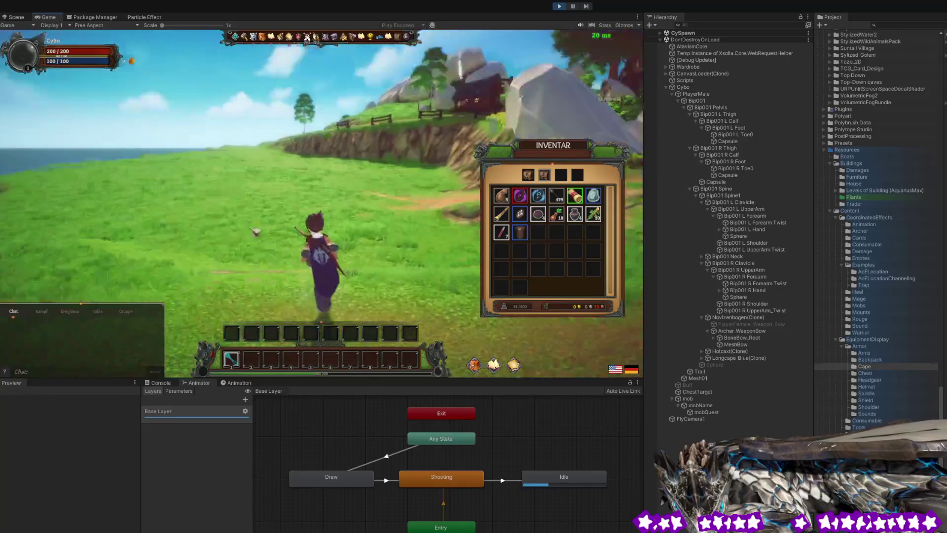
pyautogui.press('space')
pyautogui.press('w')
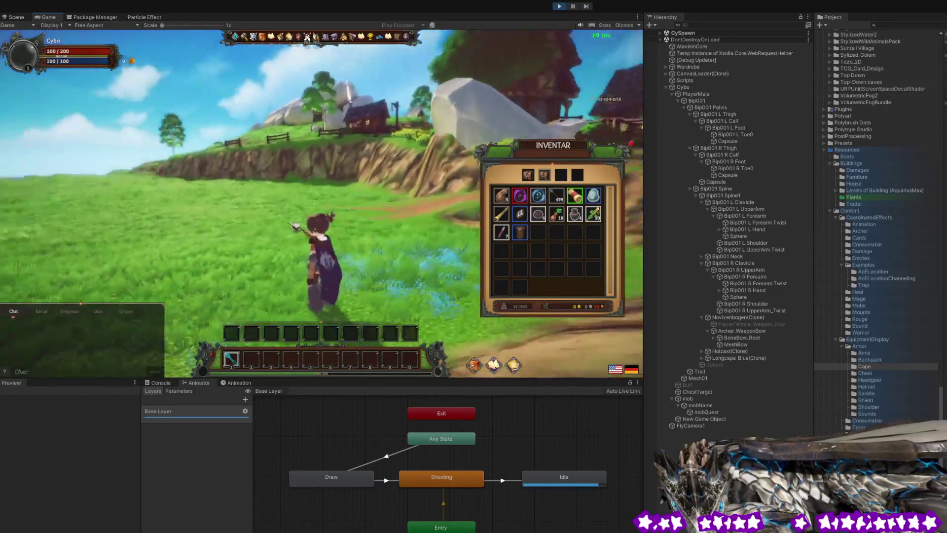
pyautogui.press('a')
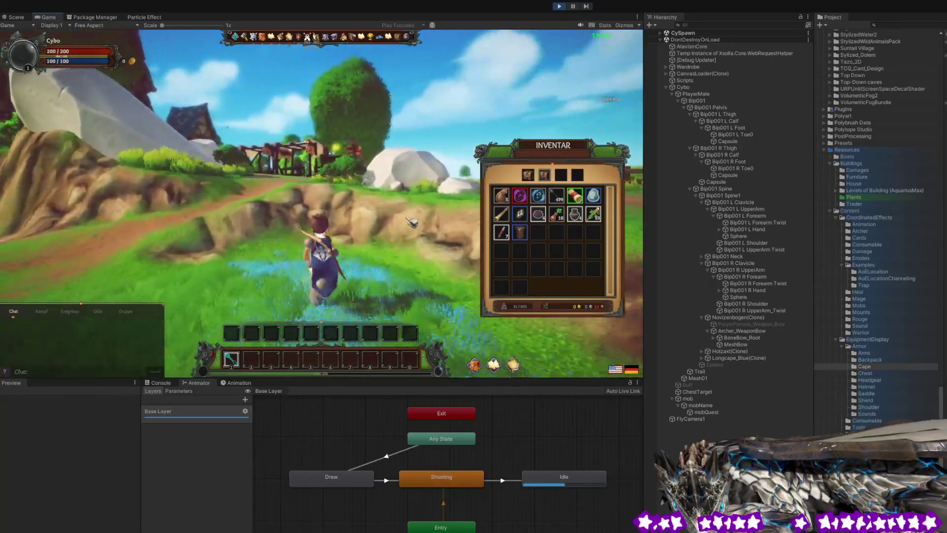
pyautogui.press('w')
# Run past the rock and fences to the village edge and close the inventory window.
pyautogui.moveTo(516, 231)
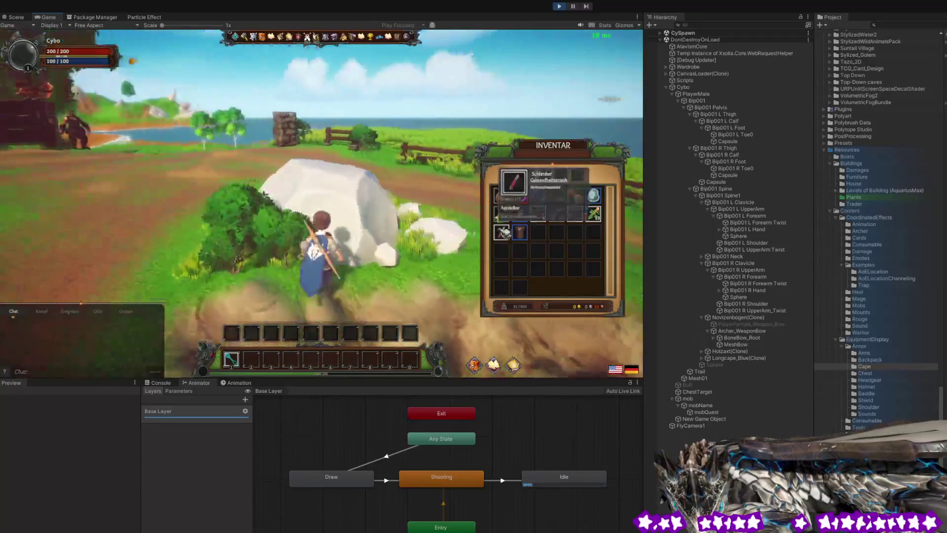
pyautogui.press('w')
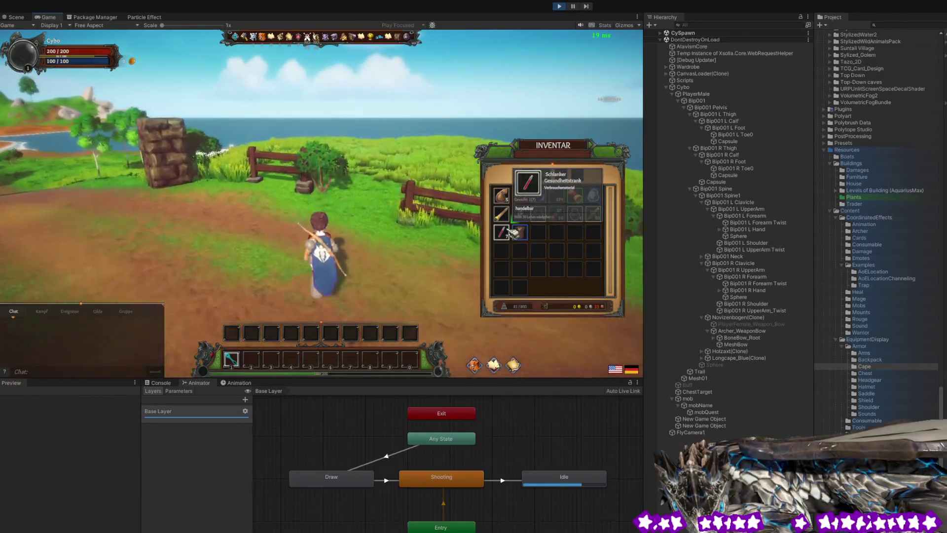
pyautogui.press('a')
pyautogui.press('a')
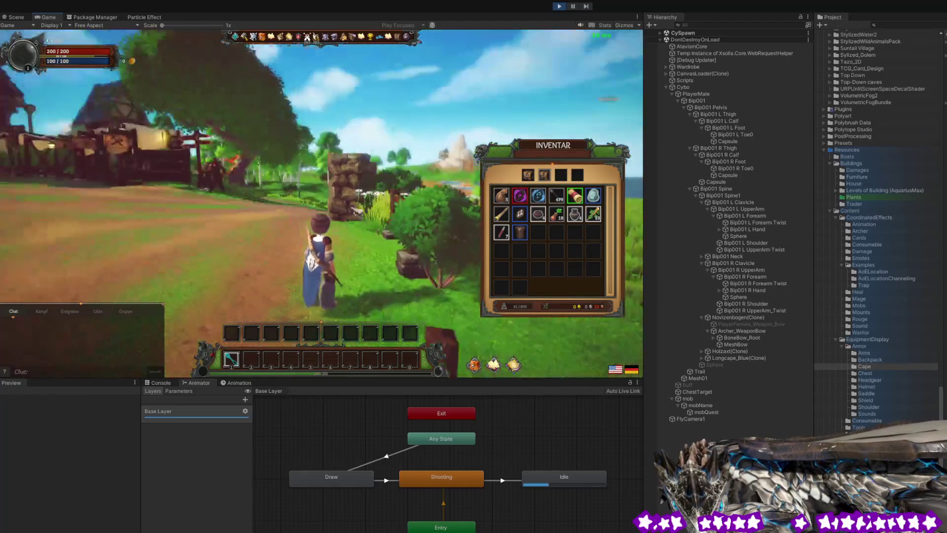
pyautogui.click(626, 155)
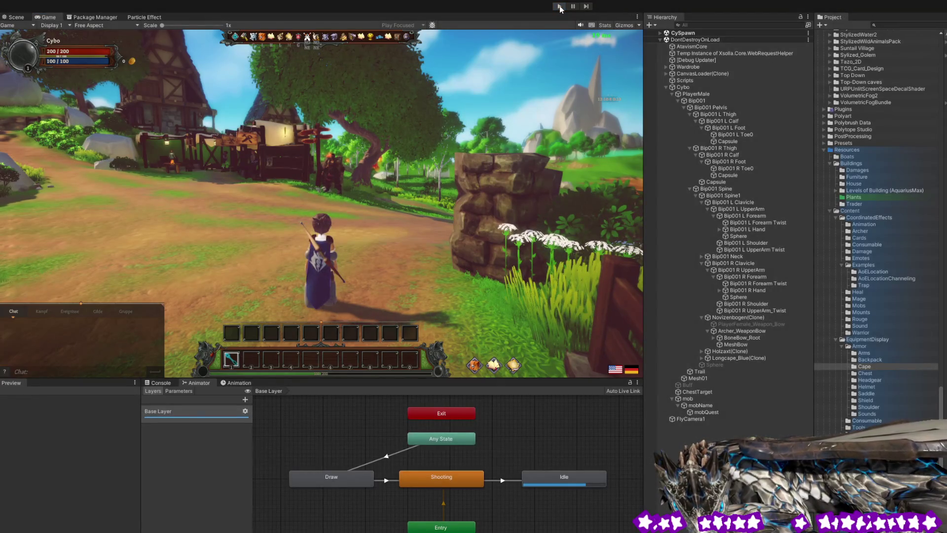
# Stop and restart play mode, then log in from the game's login screen.
pyautogui.click(560, 7)
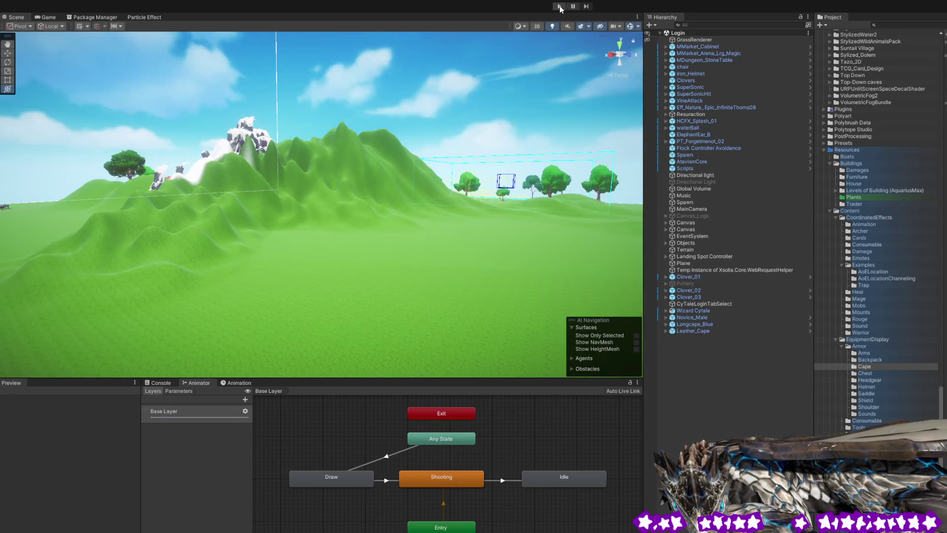
pyautogui.click(561, 6)
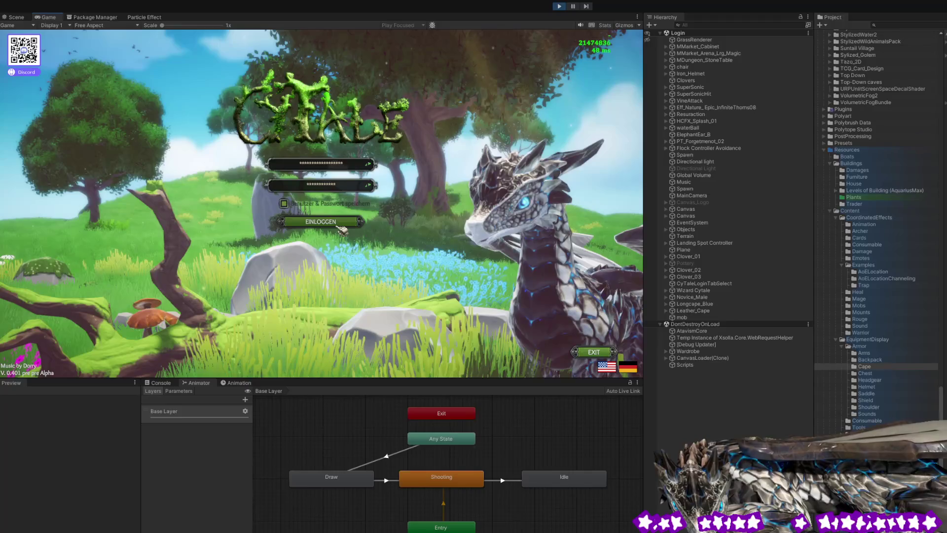
pyautogui.click(339, 226)
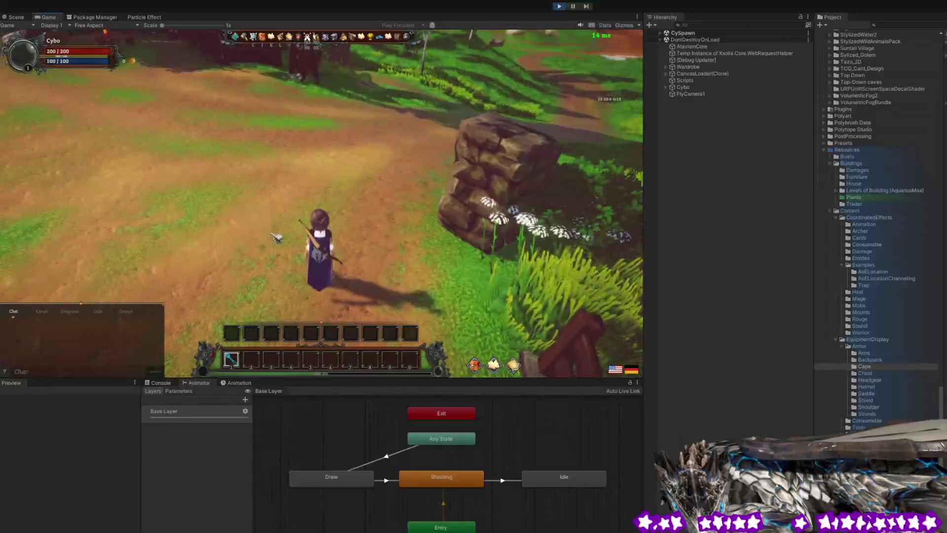
# Run the character up the path past the village house and rock wall into the field.
pyautogui.press('w')
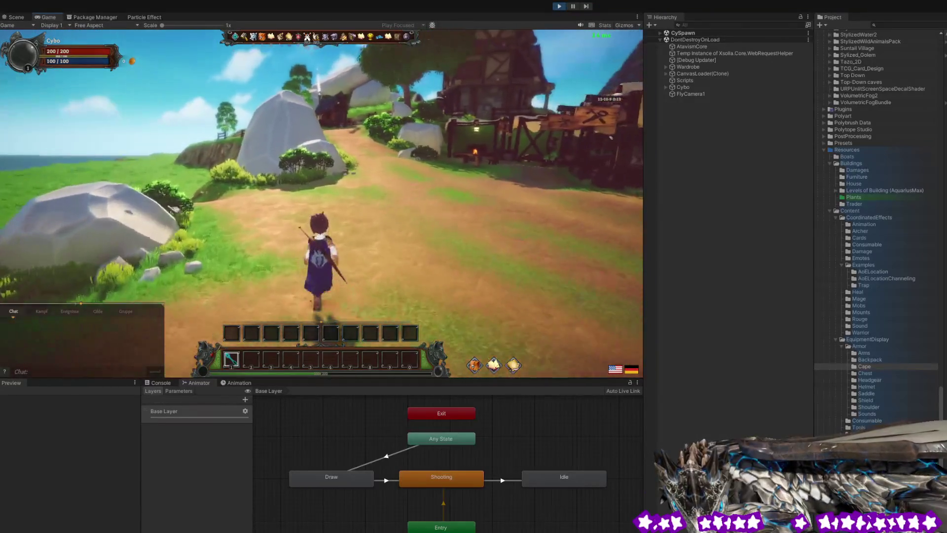
pyautogui.press('w')
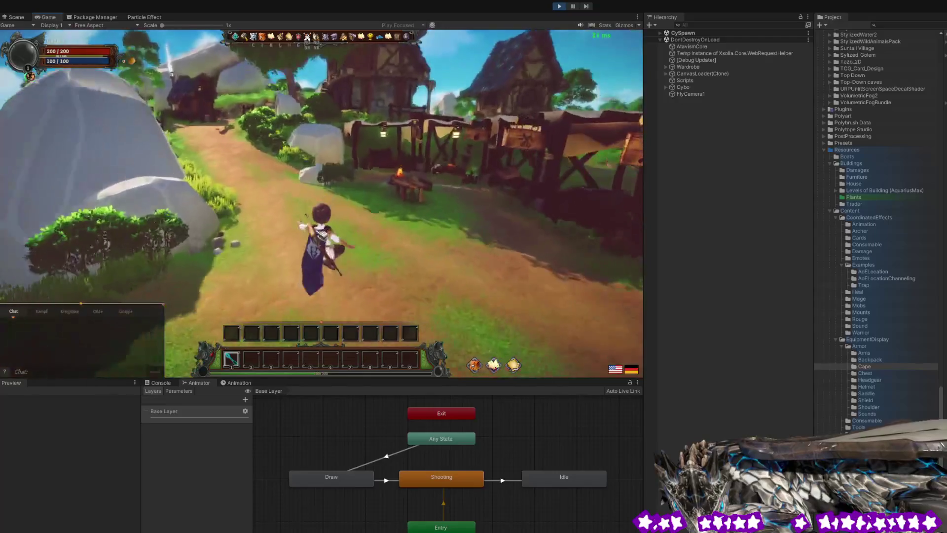
pyautogui.press('w')
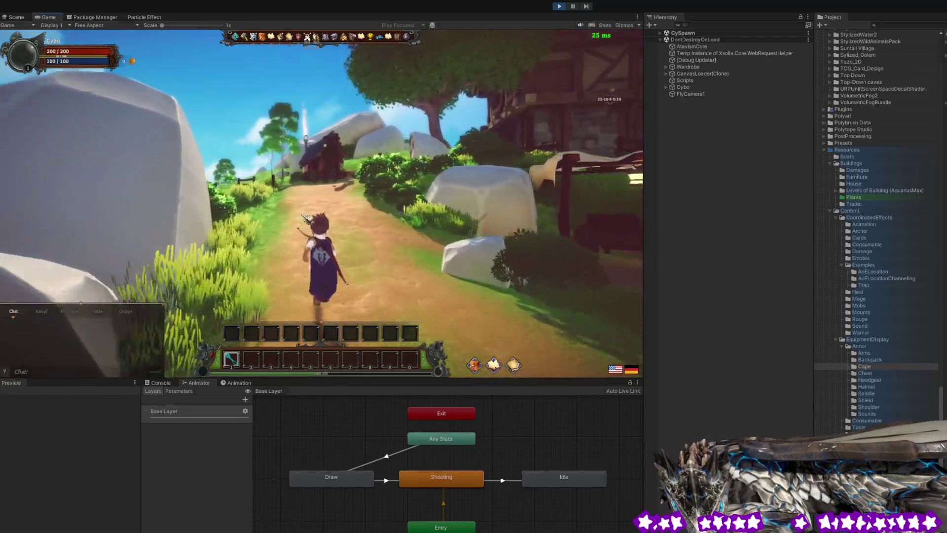
pyautogui.press('w')
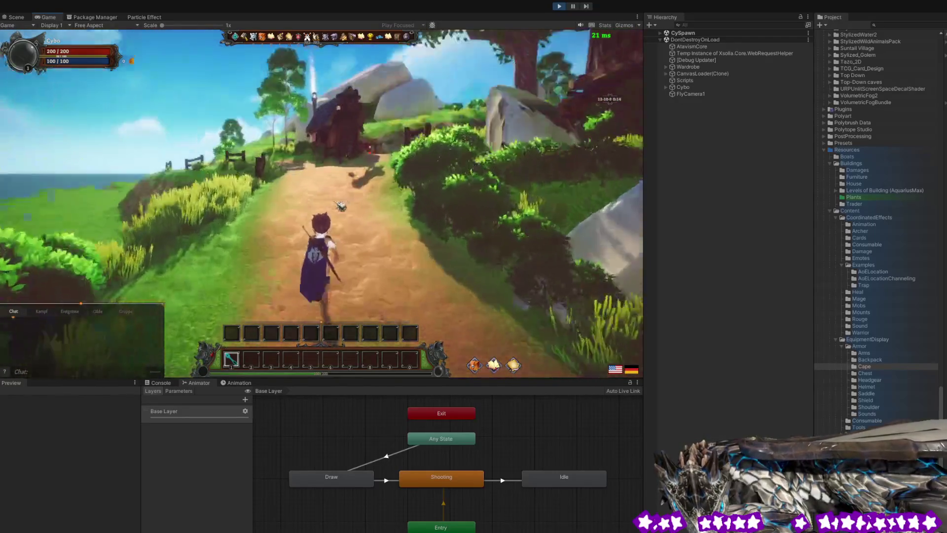
pyautogui.press('w')
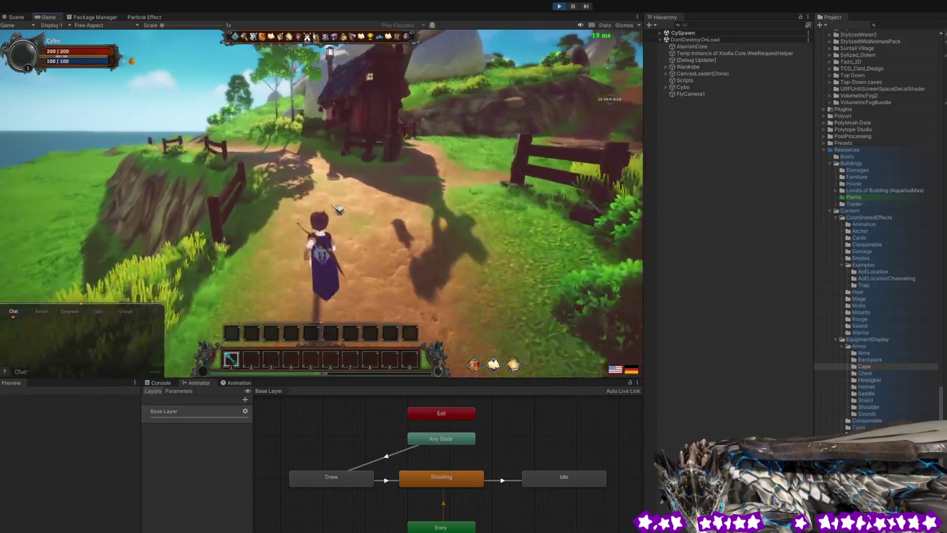
pyautogui.press('w')
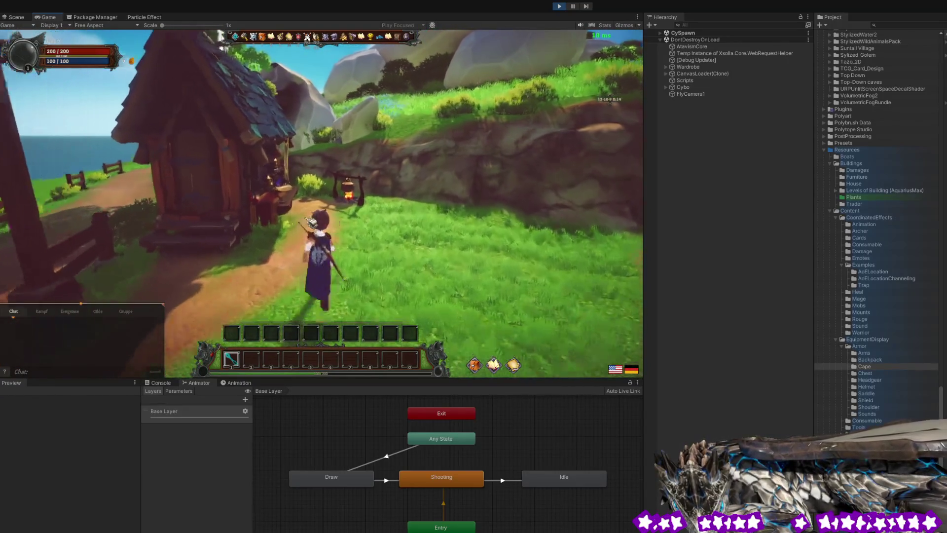
pyautogui.press('w')
pyautogui.press('w')
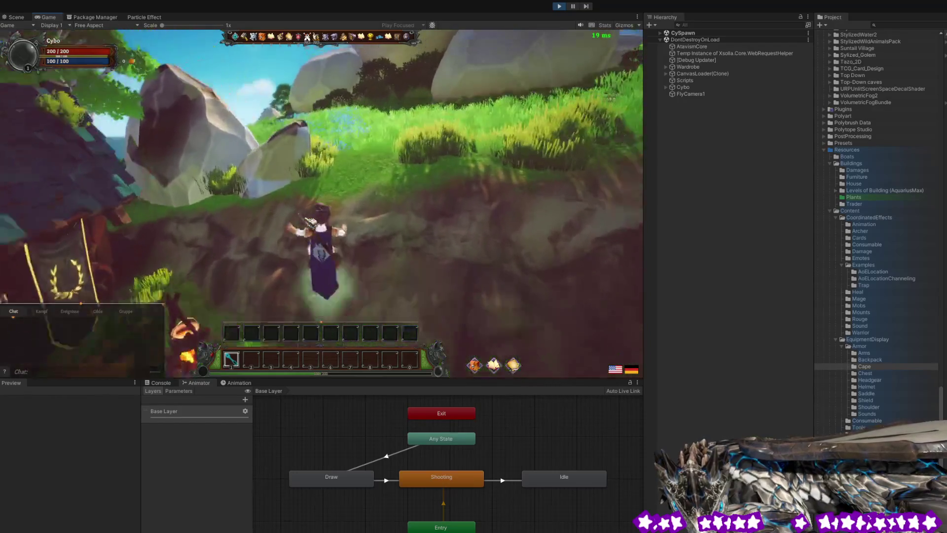
pyautogui.press('w')
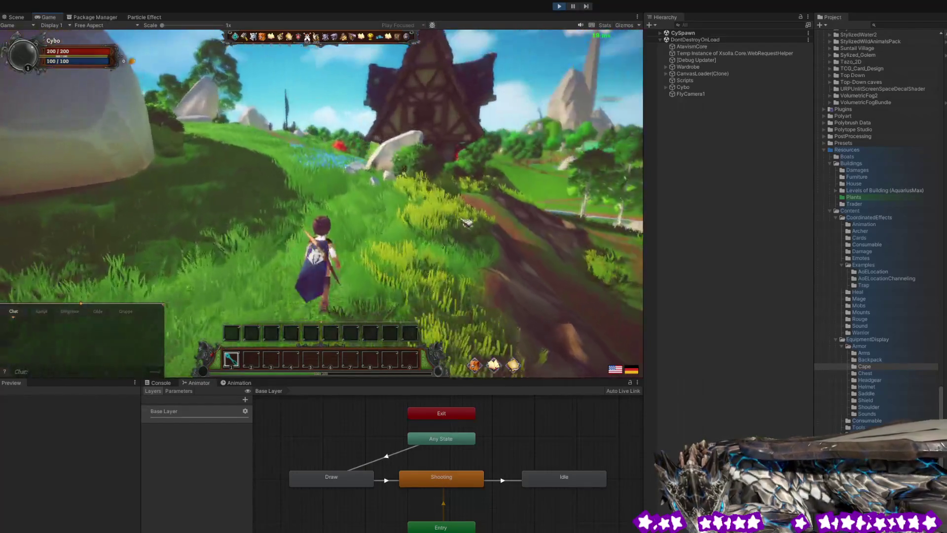
pyautogui.press('w')
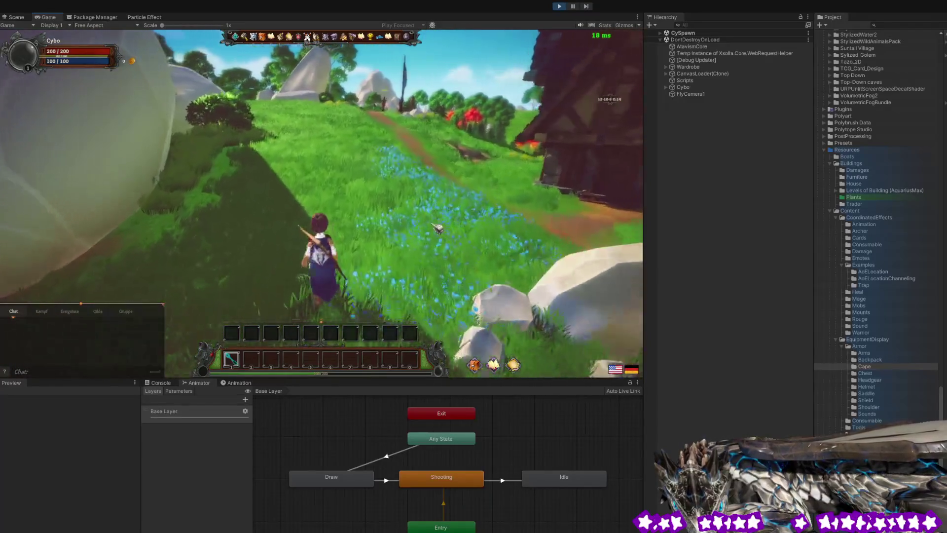
pyautogui.press('w')
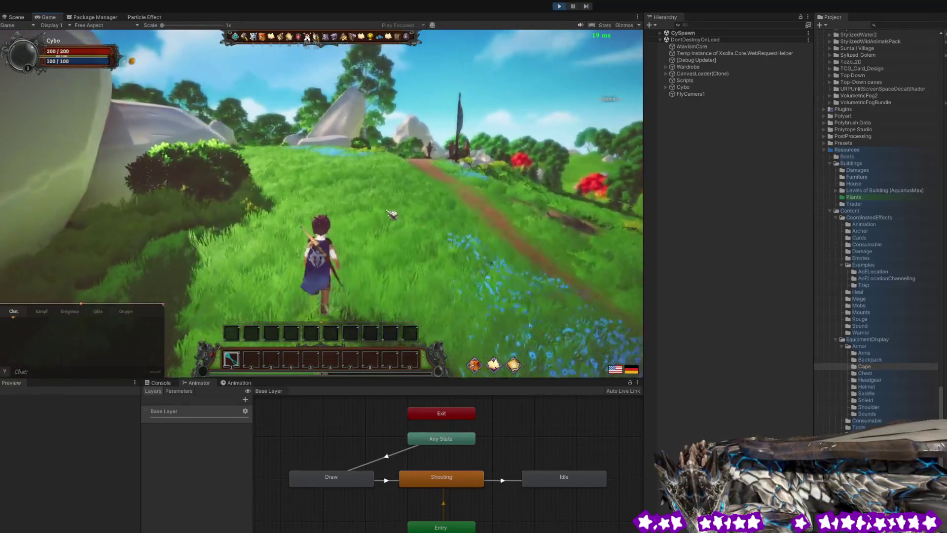
pyautogui.press('w')
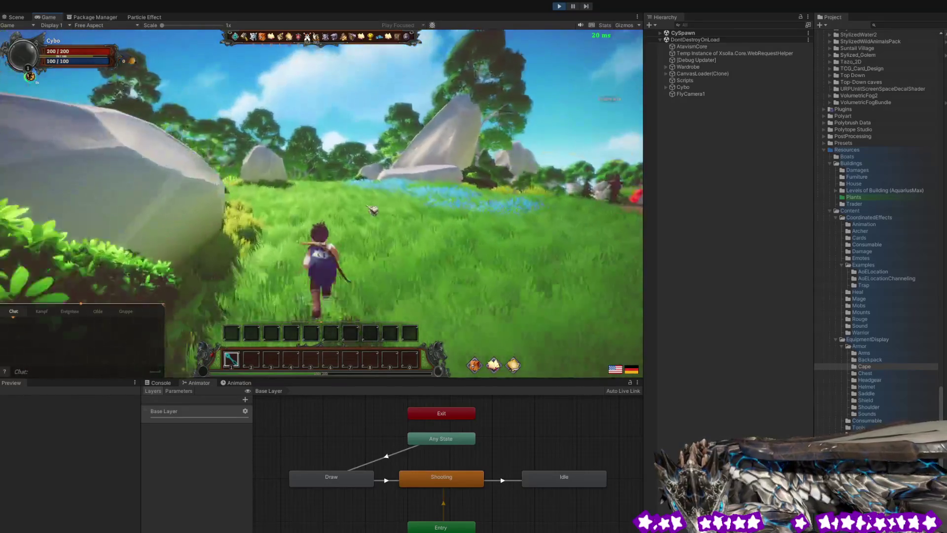
# Keep running through the grass past the deer and goats toward the open sea.
pyautogui.press('w')
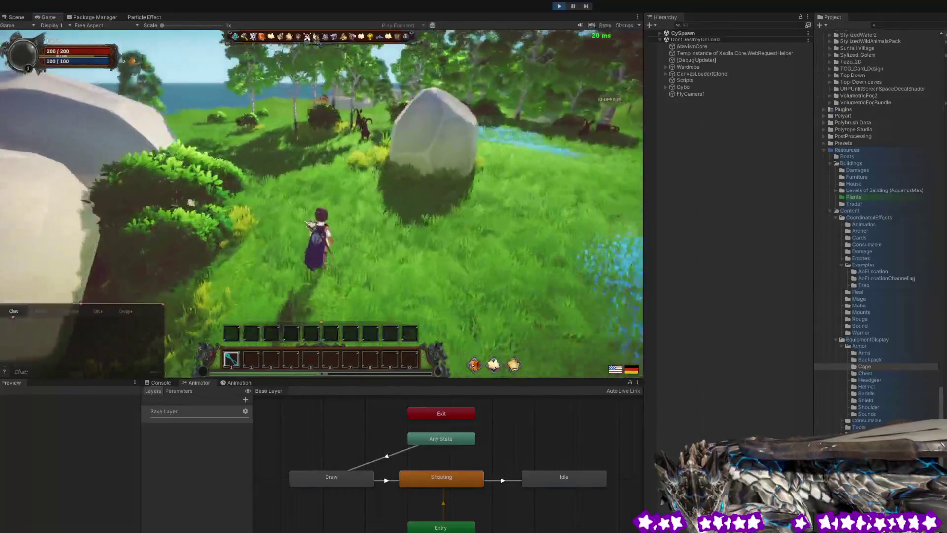
pyautogui.press('w')
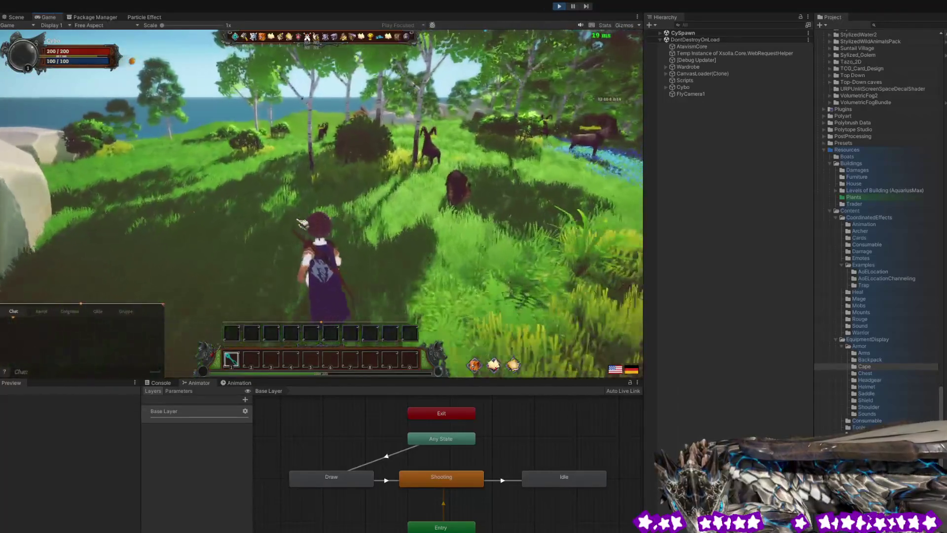
pyautogui.press('w')
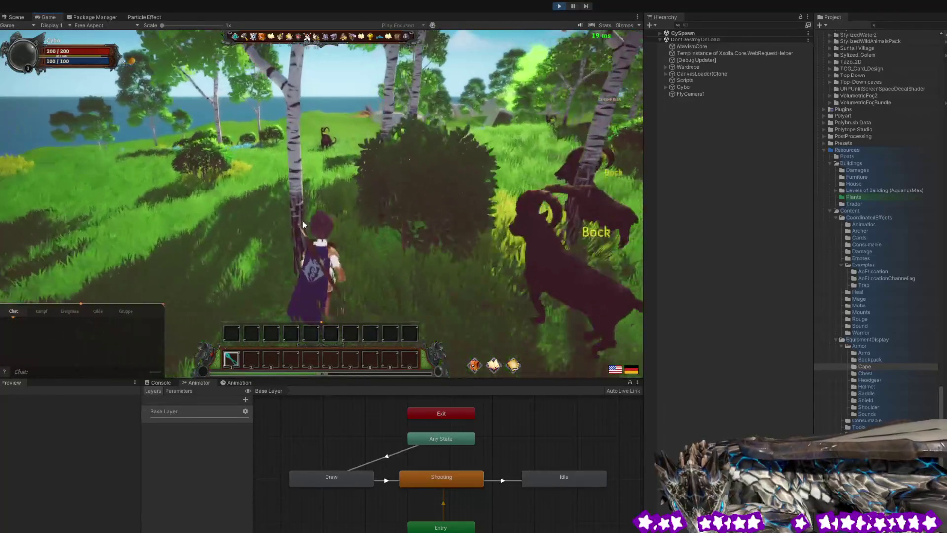
pyautogui.press('w')
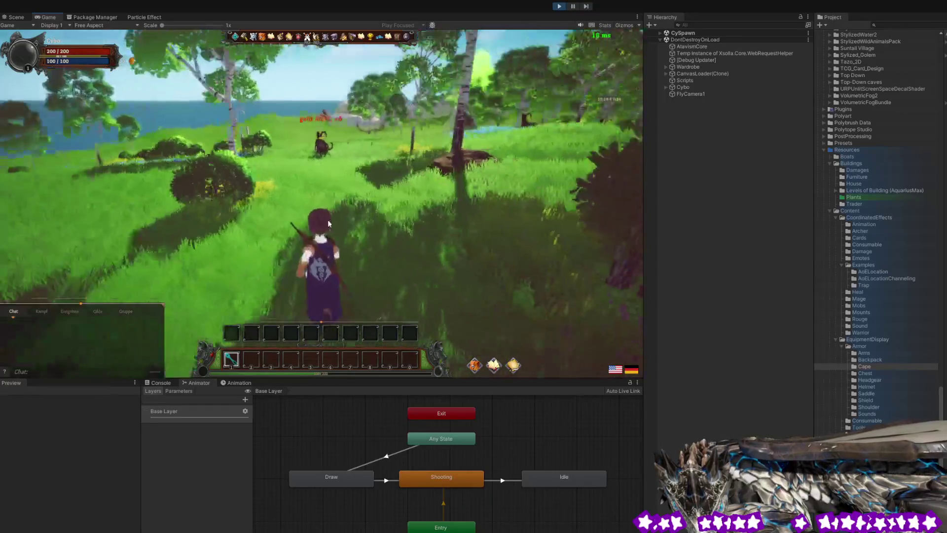
pyautogui.press('w')
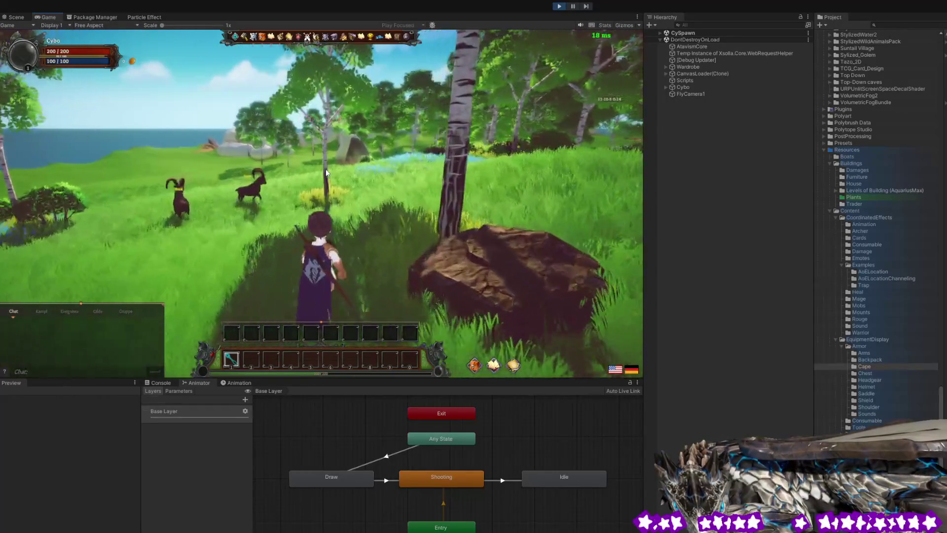
pyautogui.press('w')
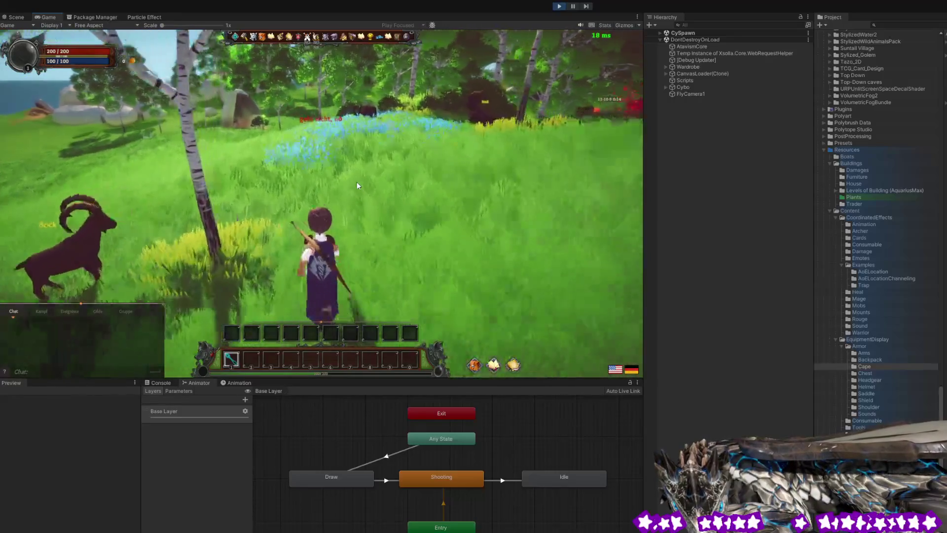
pyautogui.press('w')
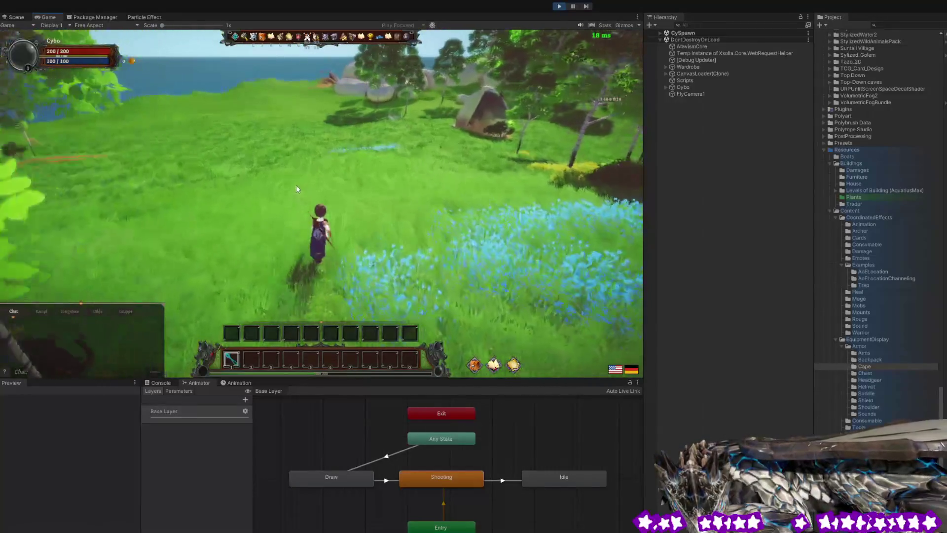
pyautogui.press('w')
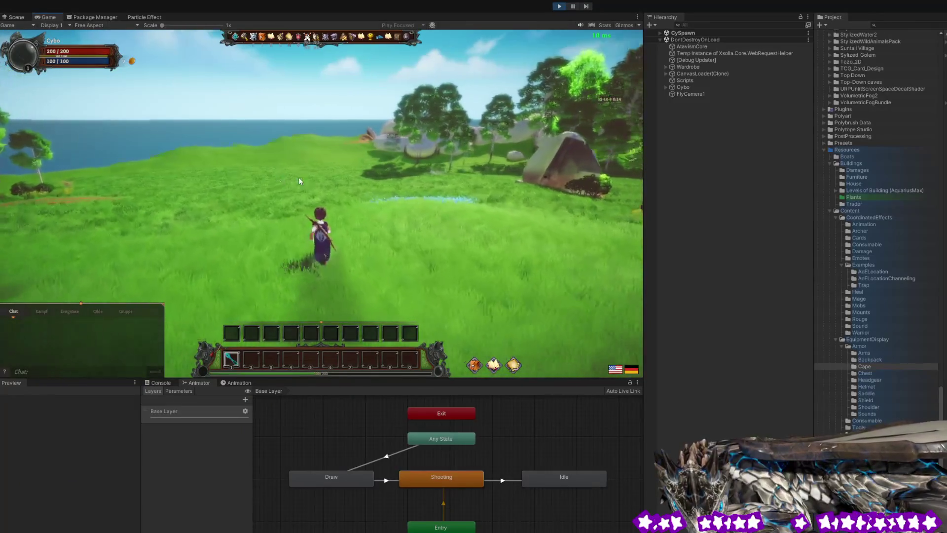
pyautogui.press('w')
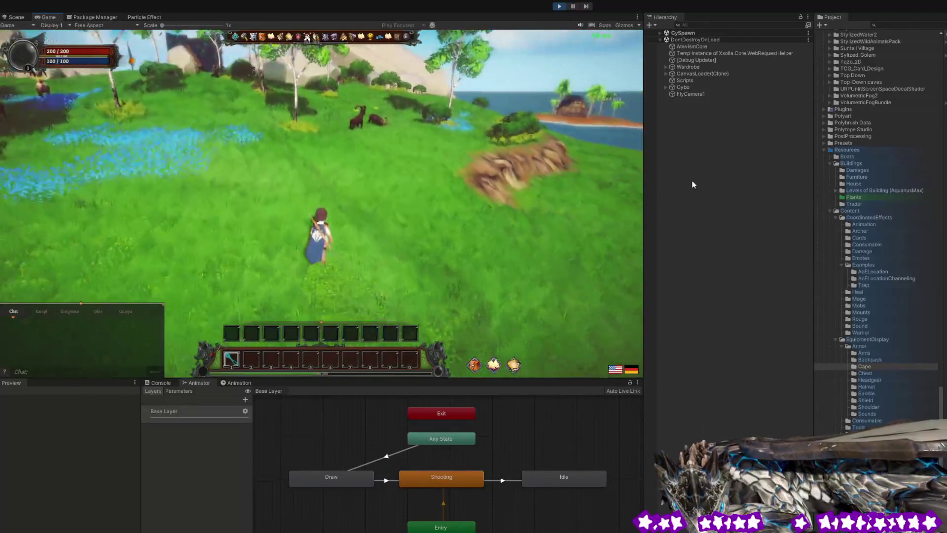
pyautogui.press('w')
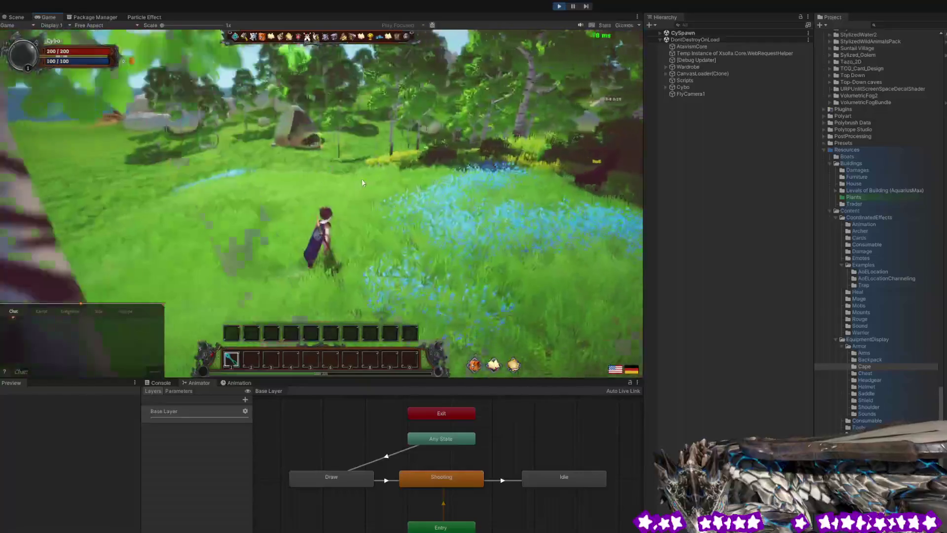
pyautogui.press('w')
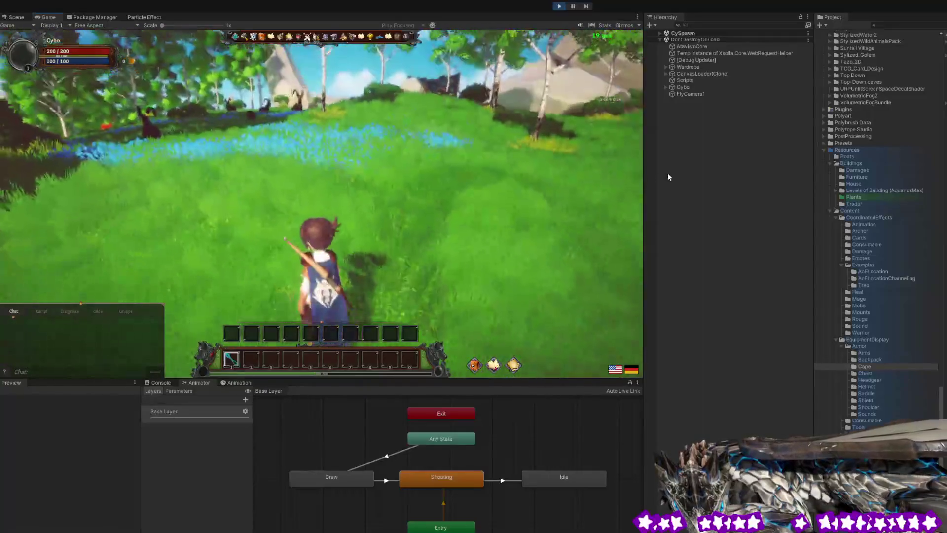
pyautogui.press('w')
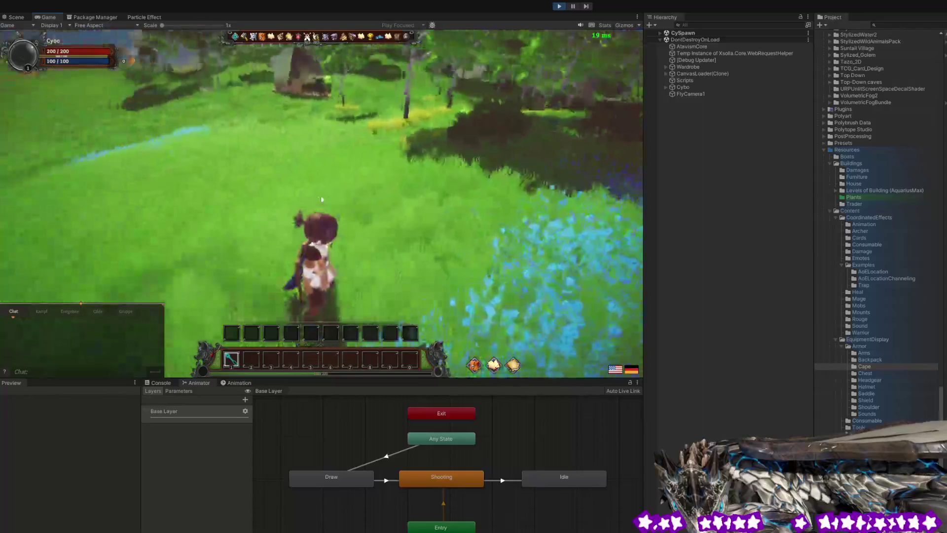
# Run along the hillside into the blue flowers, then turn the camera to face the sea.
pyautogui.press('w')
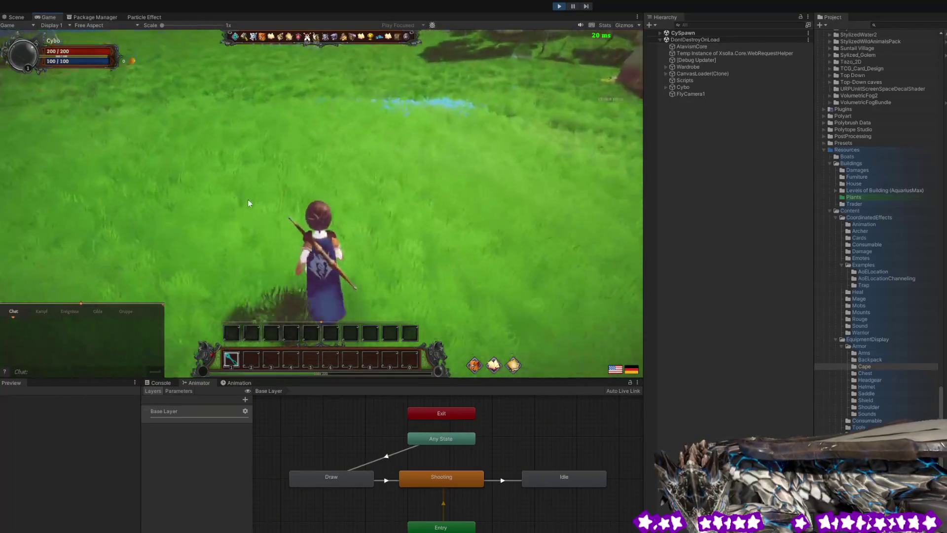
pyautogui.press('w')
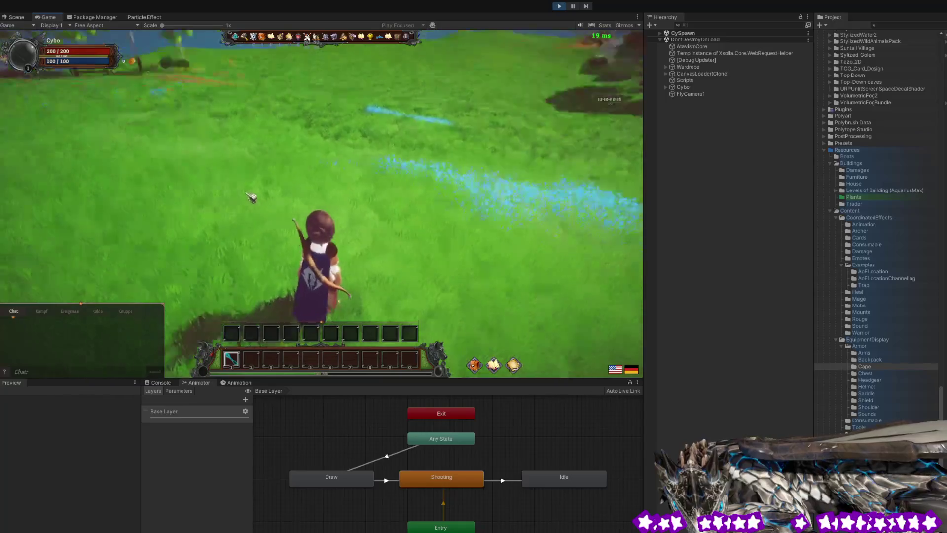
pyautogui.press('w')
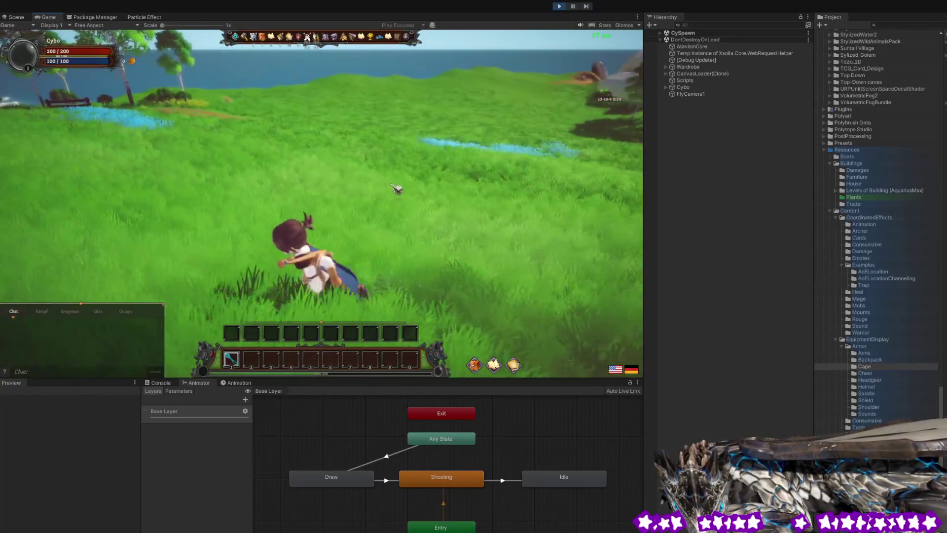
pyautogui.press('w')
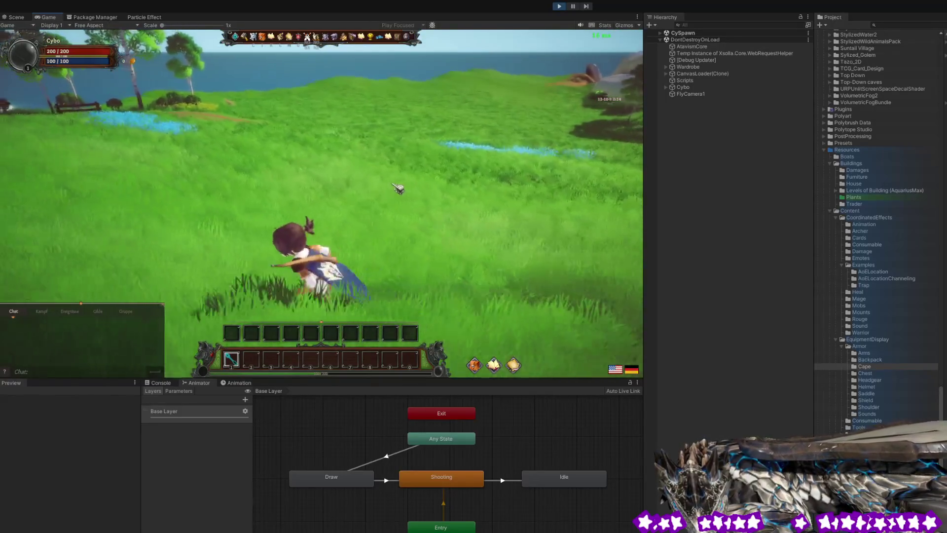
pyautogui.press('w')
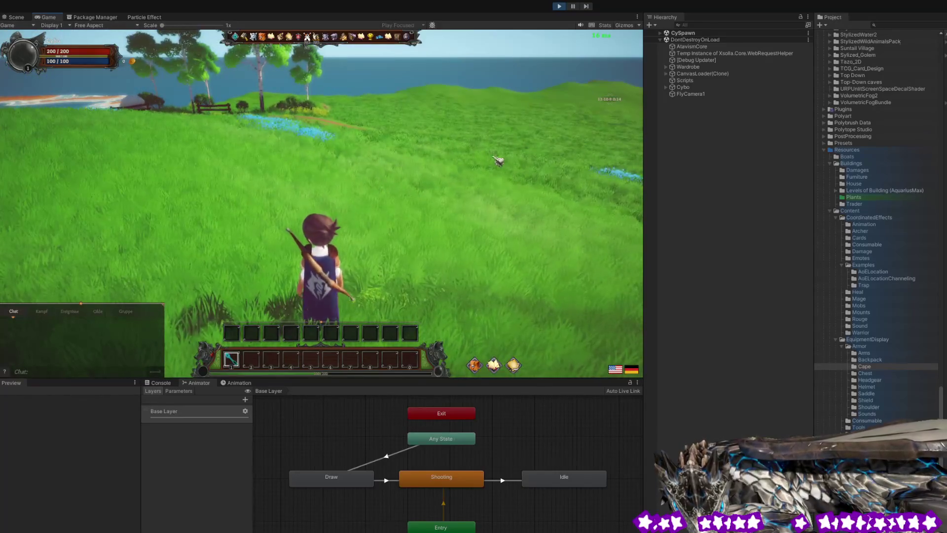
pyautogui.press('w')
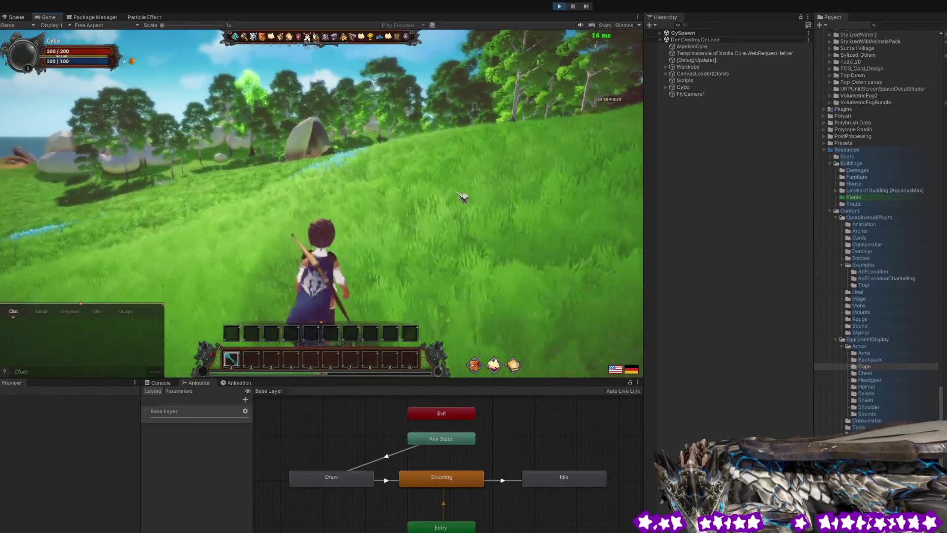
pyautogui.press('w')
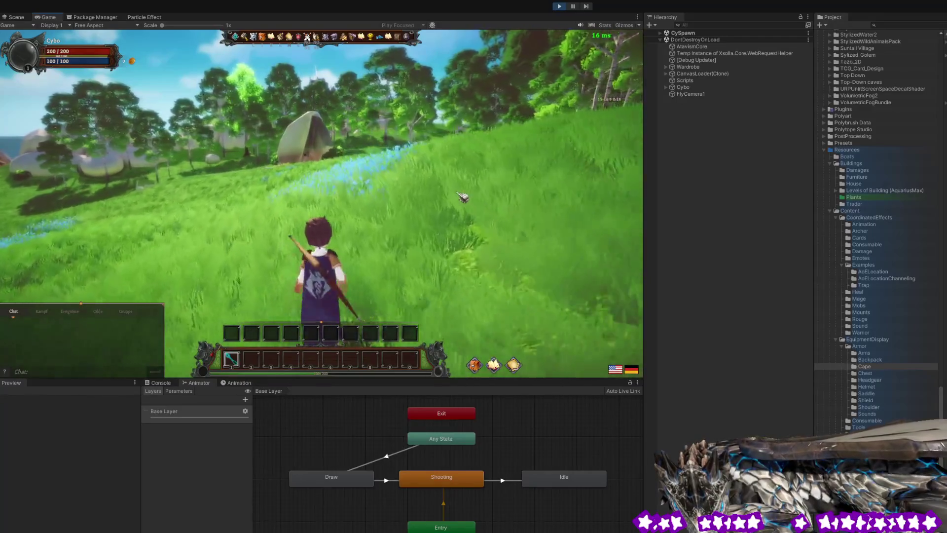
pyautogui.press('w')
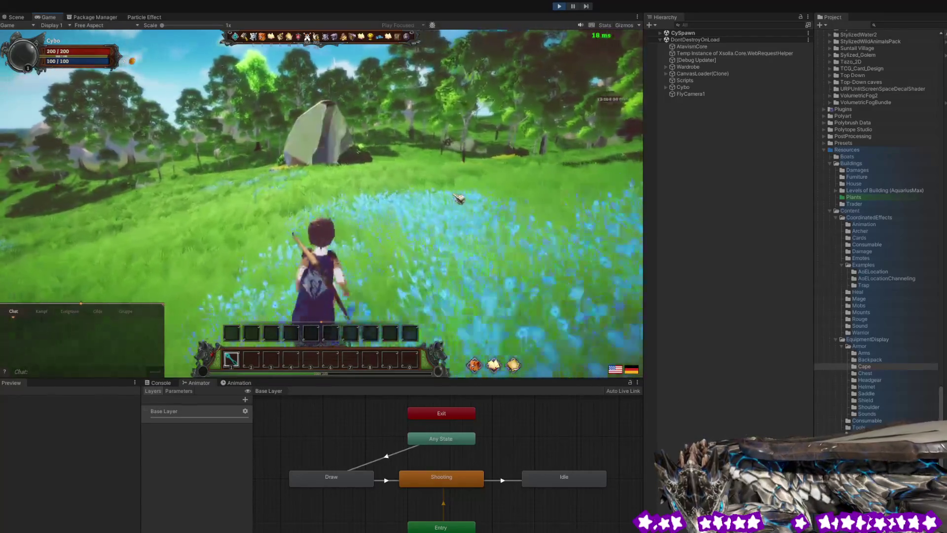
pyautogui.press('w')
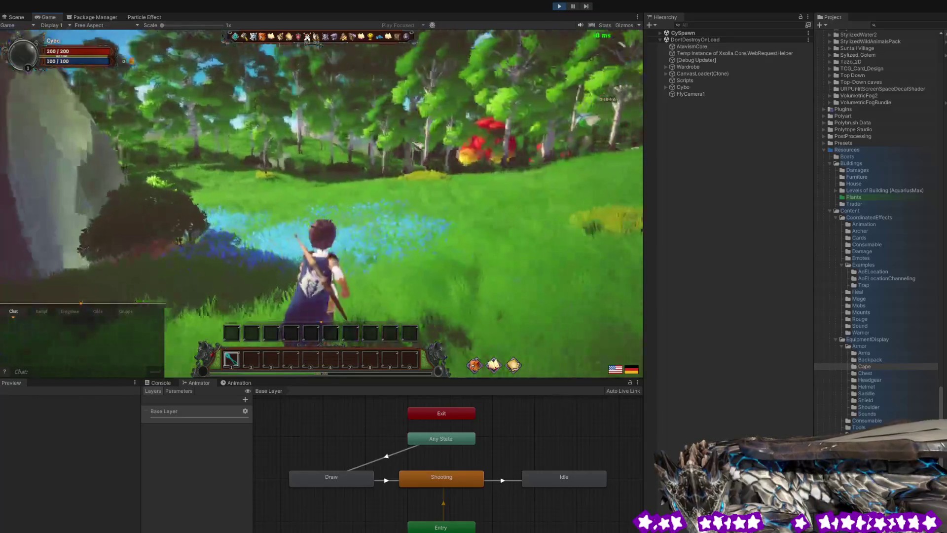
pyautogui.press('w')
pyautogui.press('w')
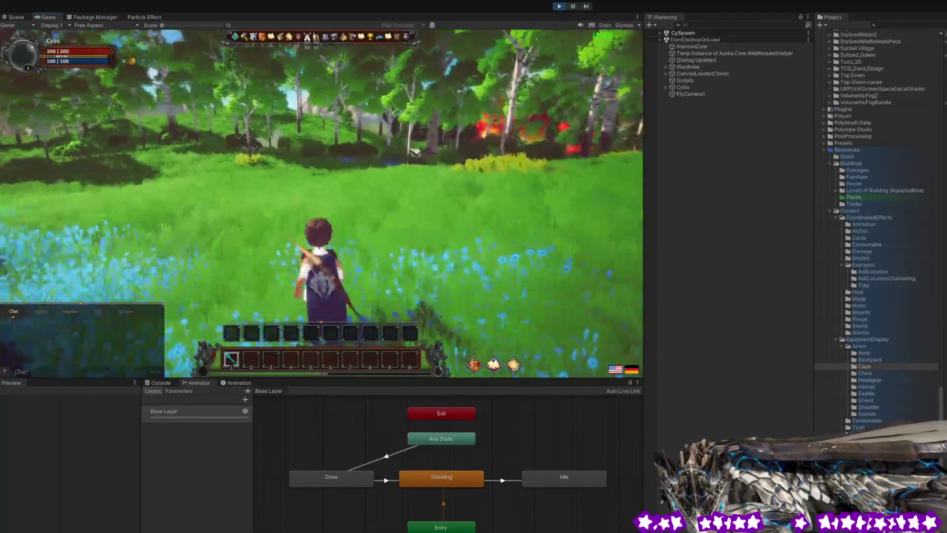
pyautogui.press('w')
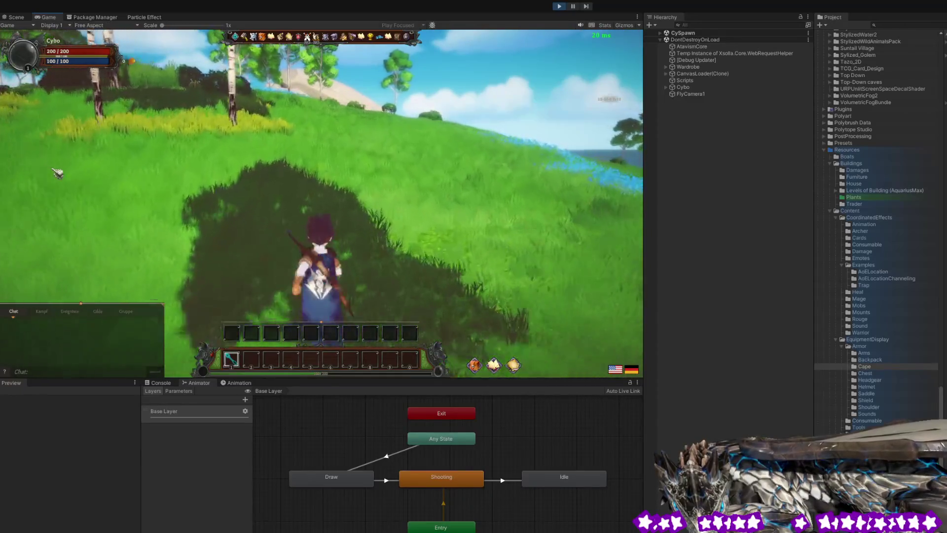
pyautogui.moveTo(156, 186)
pyautogui.mouseDown()
pyautogui.moveTo(292, 191)
pyautogui.moveTo(306, 205)
pyautogui.mouseUp()
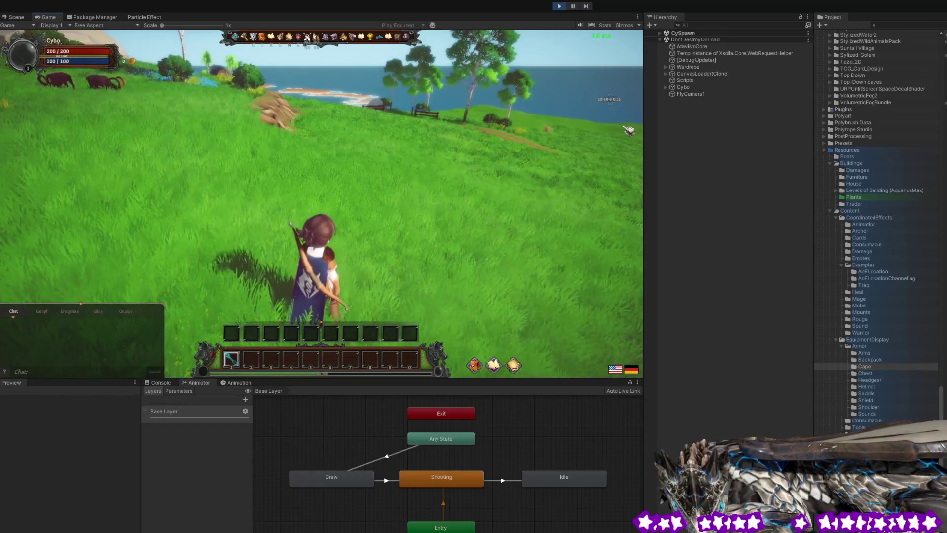
pyautogui.moveTo(468, 123)
pyautogui.mouseDown()
pyautogui.moveTo(277, 186)
pyautogui.moveTo(306, 187)
pyautogui.mouseUp()
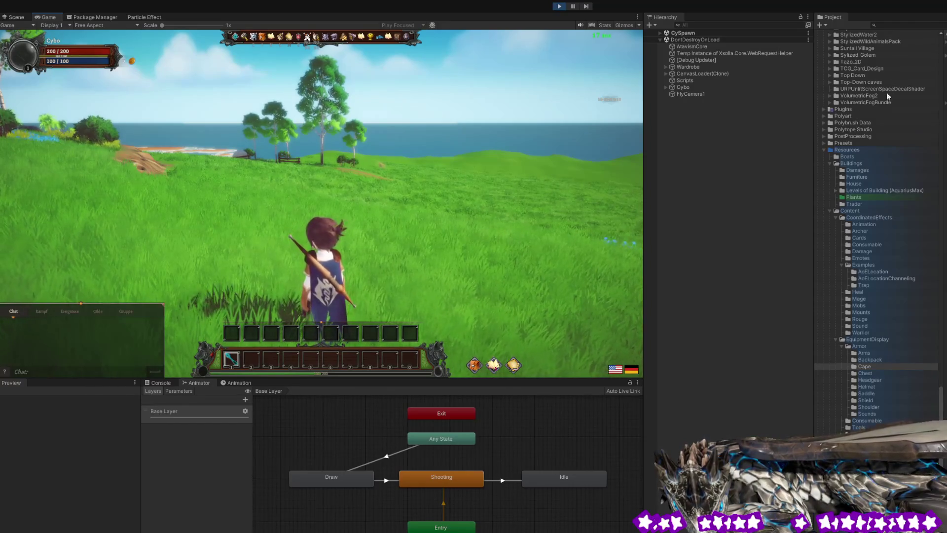
# Select the VolumetricFogBundle folder and scroll up the Project panel.
pyautogui.click(859, 102)
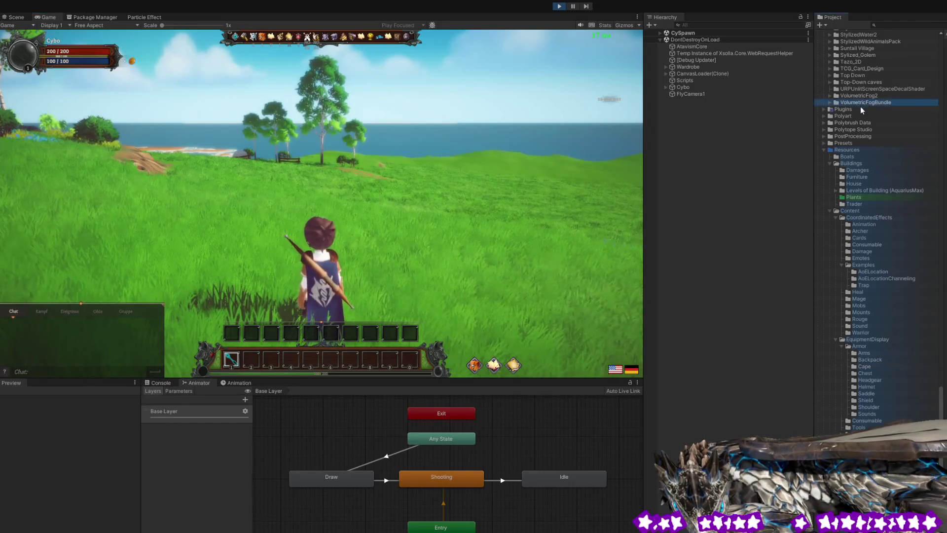
pyautogui.scroll(10, 860, 105)
pyautogui.scroll(15, 860, 107)
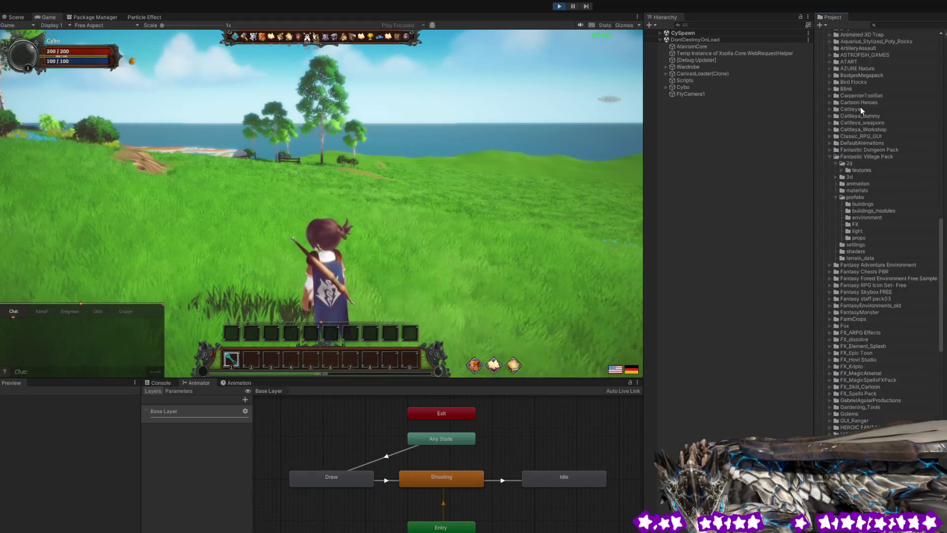
pyautogui.scroll(6, 860, 107)
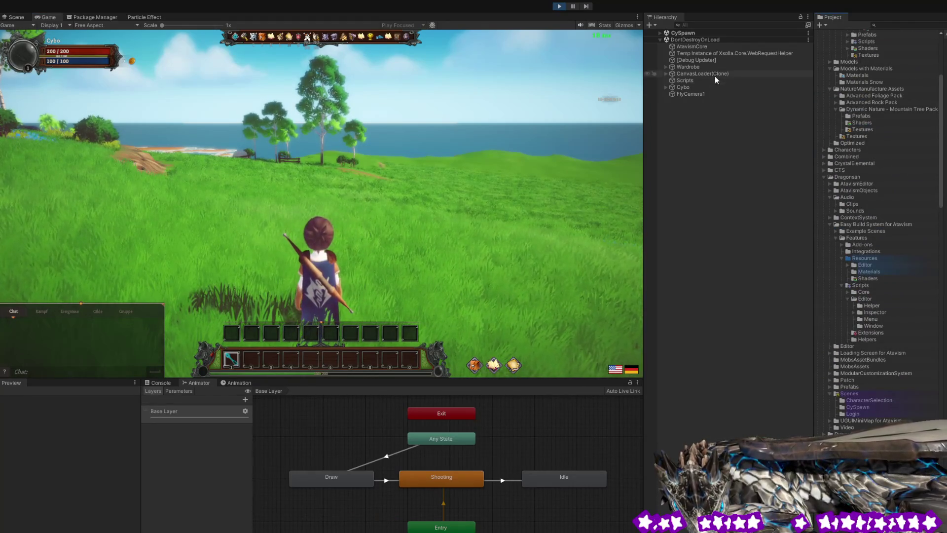
# Expand CySpawn and its MainCamera in the Hierarchy to reveal the UI child, then swing the game camera.
pyautogui.click(660, 33)
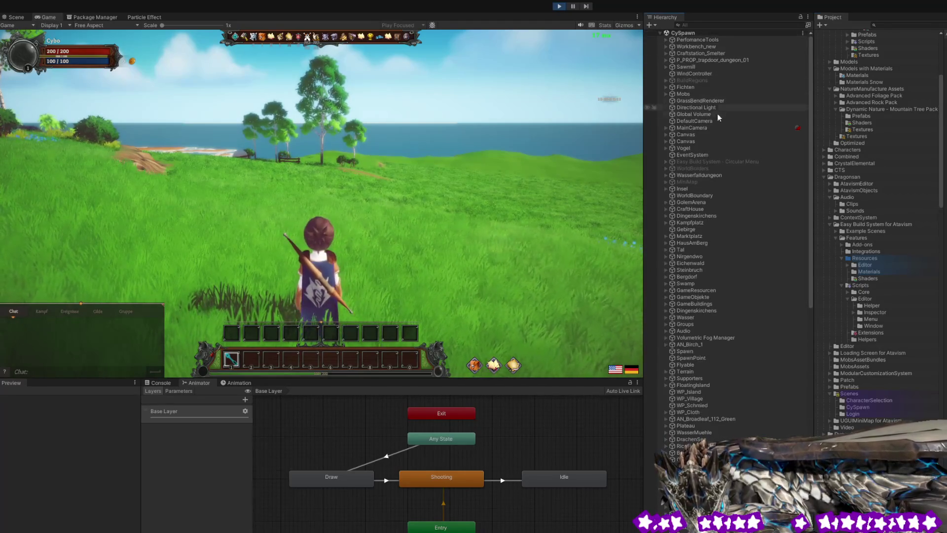
pyautogui.click(681, 130)
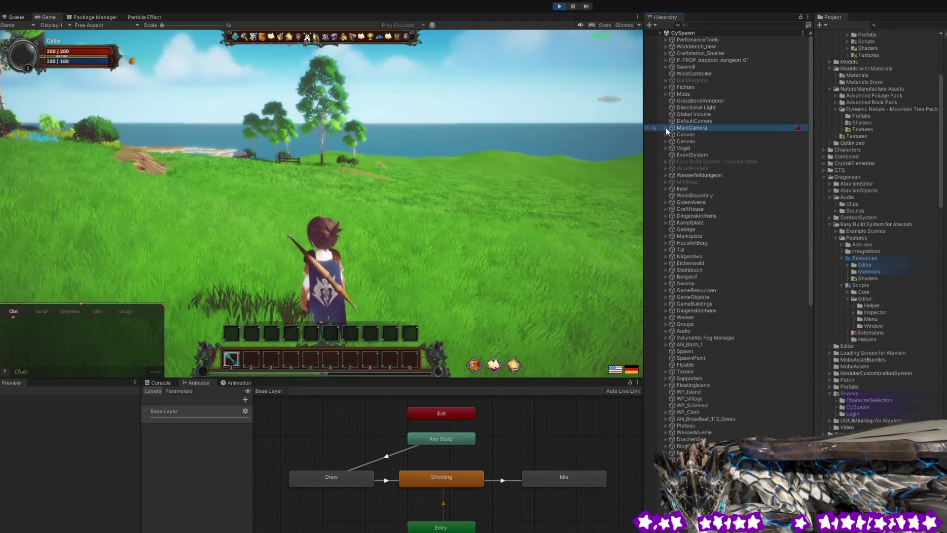
pyautogui.click(665, 127)
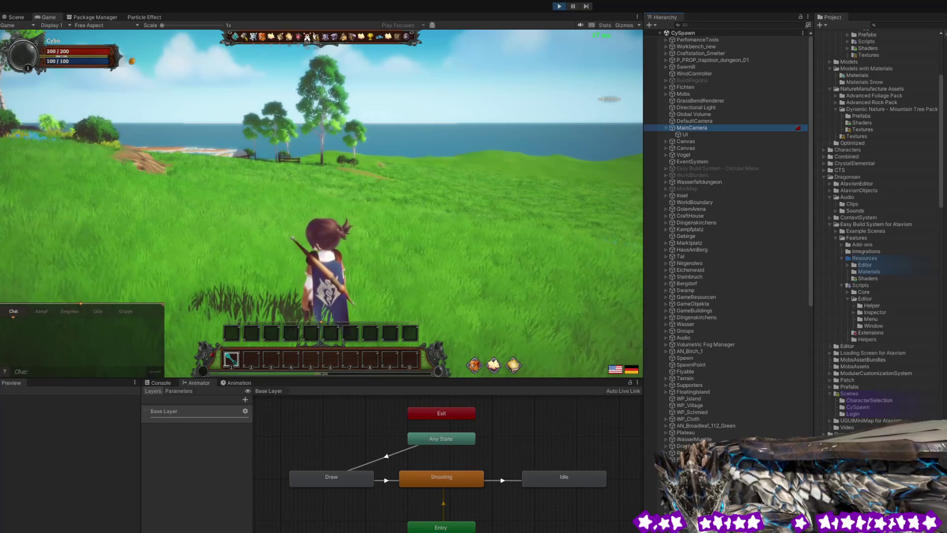
pyautogui.moveTo(471, 224)
pyautogui.mouseDown()
pyautogui.moveTo(423, 180)
pyautogui.moveTo(201, 131)
pyautogui.moveTo(56, 175)
pyautogui.mouseUp()
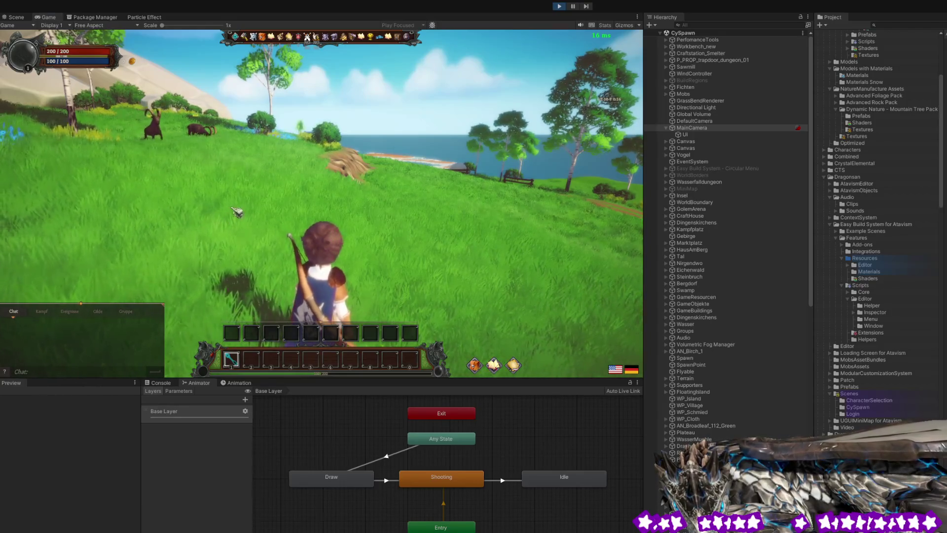
# Zoom the game camera out to a top-down view, then back in behind the character.
pyautogui.scroll(-10, 237, 211)
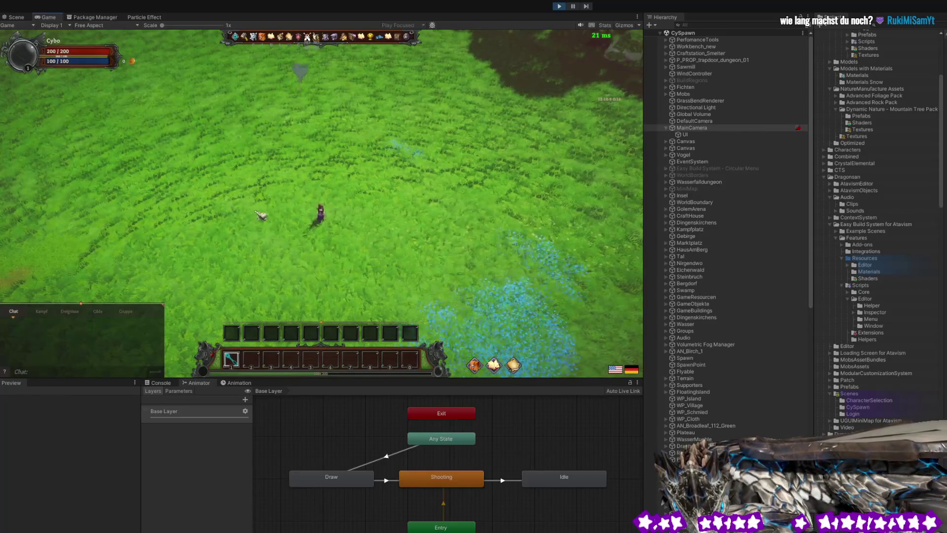
pyautogui.scroll(5, 261, 216)
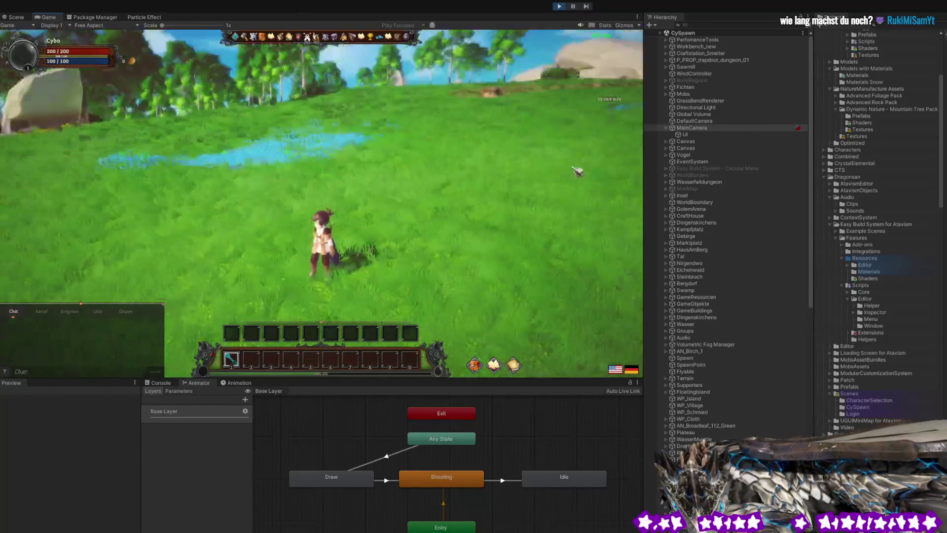
# Run the character past the goats and village houses toward the big rocks.
pyautogui.press('w')
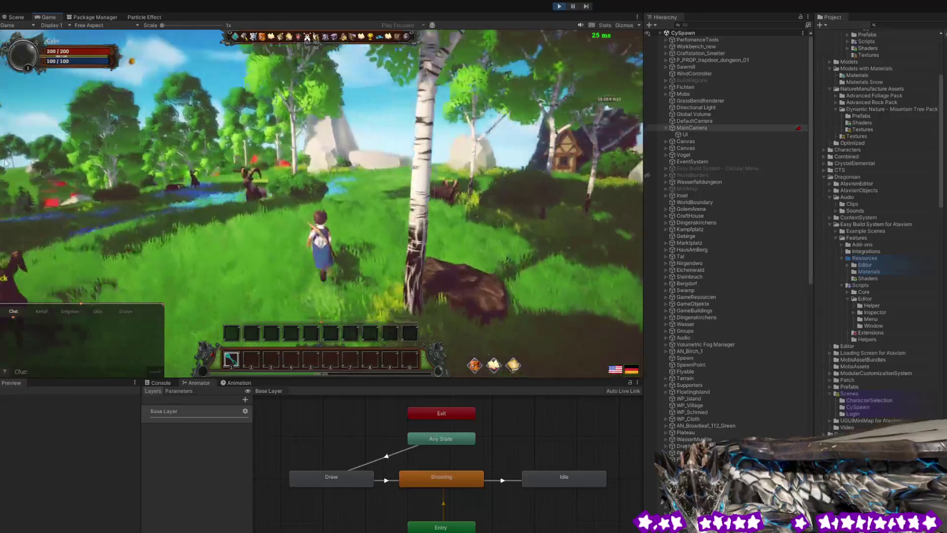
pyautogui.press('d')
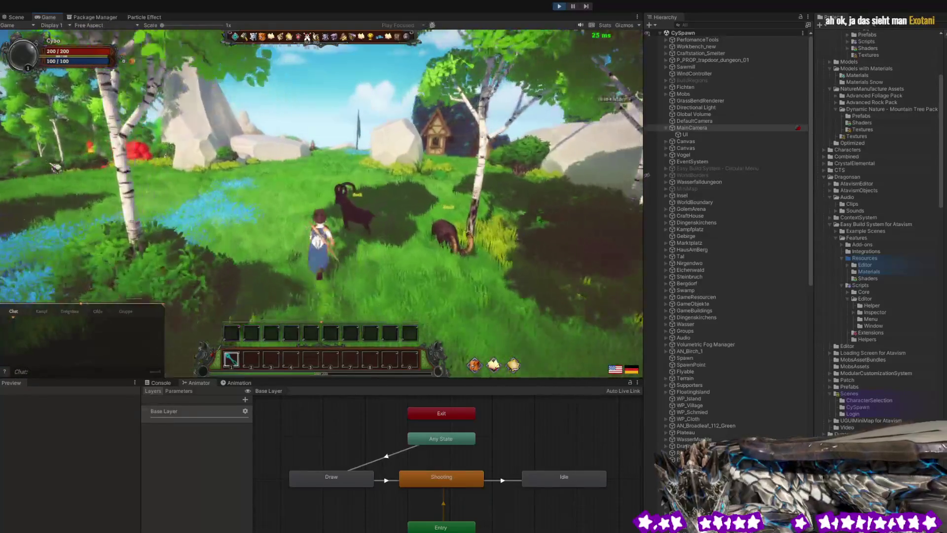
pyautogui.press('w')
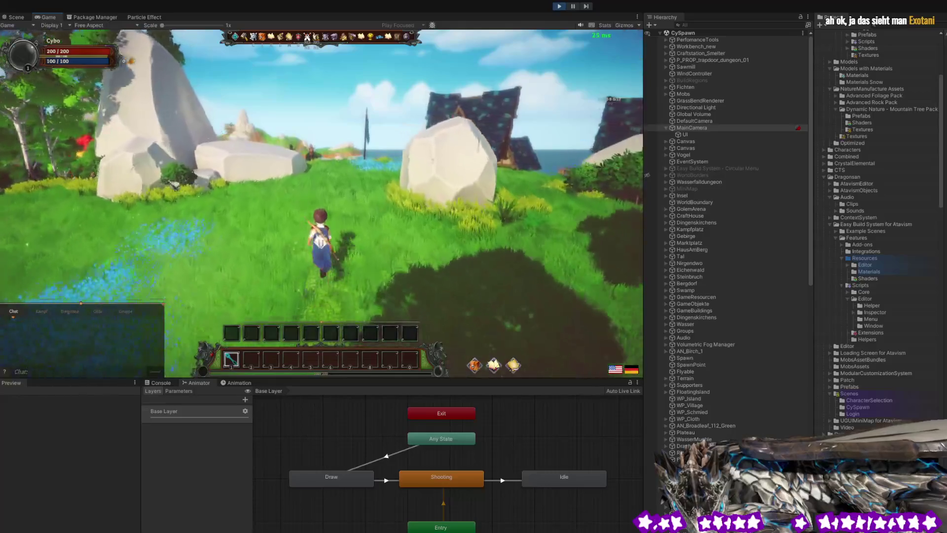
pyautogui.press('a')
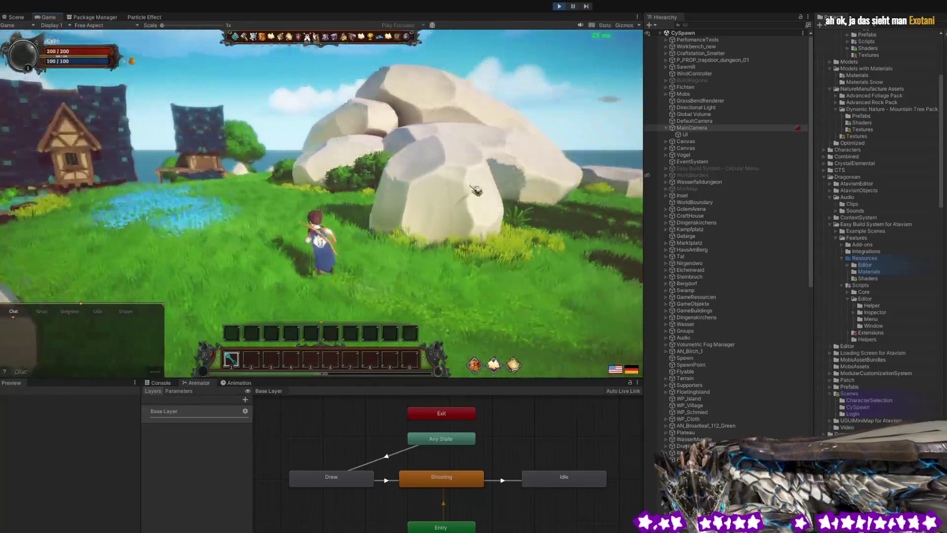
pyautogui.press('w')
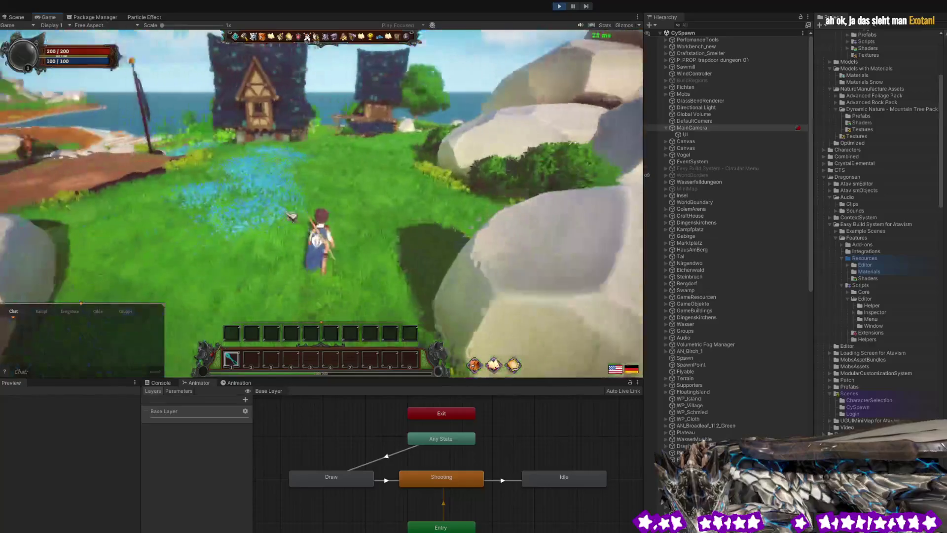
pyautogui.press('w')
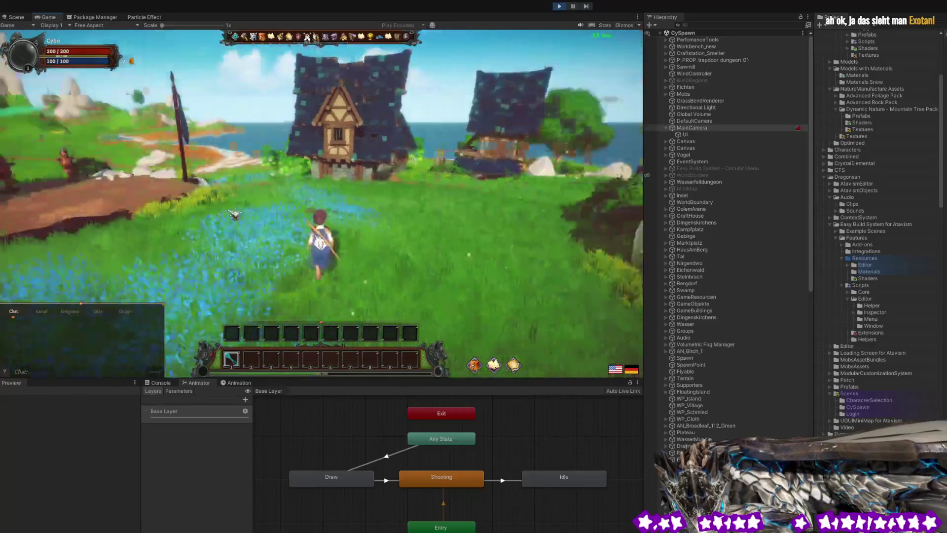
pyautogui.press('d')
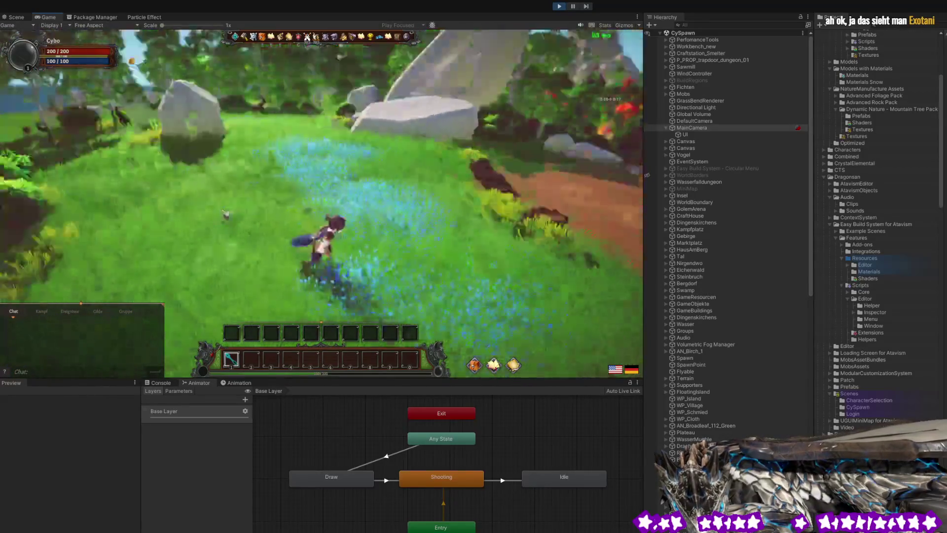
pyautogui.press('w')
pyautogui.press('a')
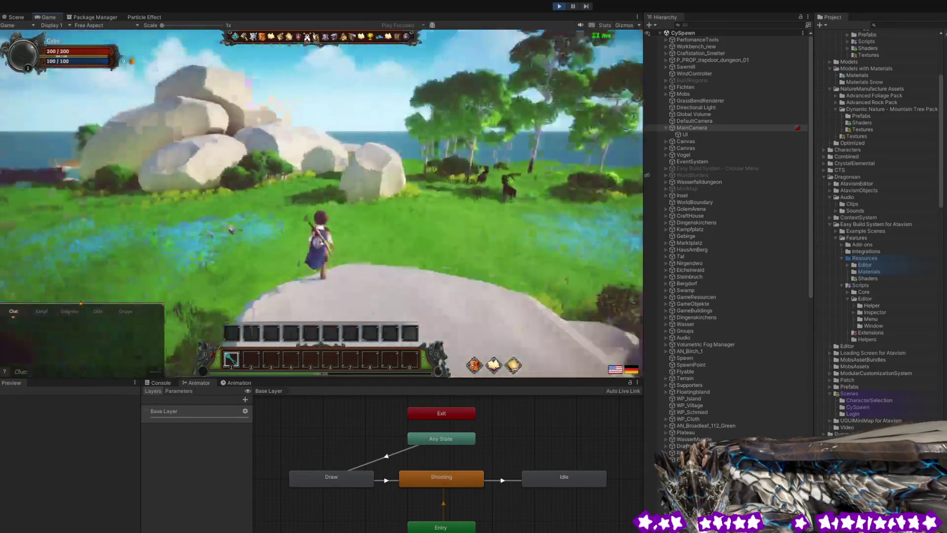
# Climb to the top of the big rocks, face the village, and leap off.
pyautogui.press('w')
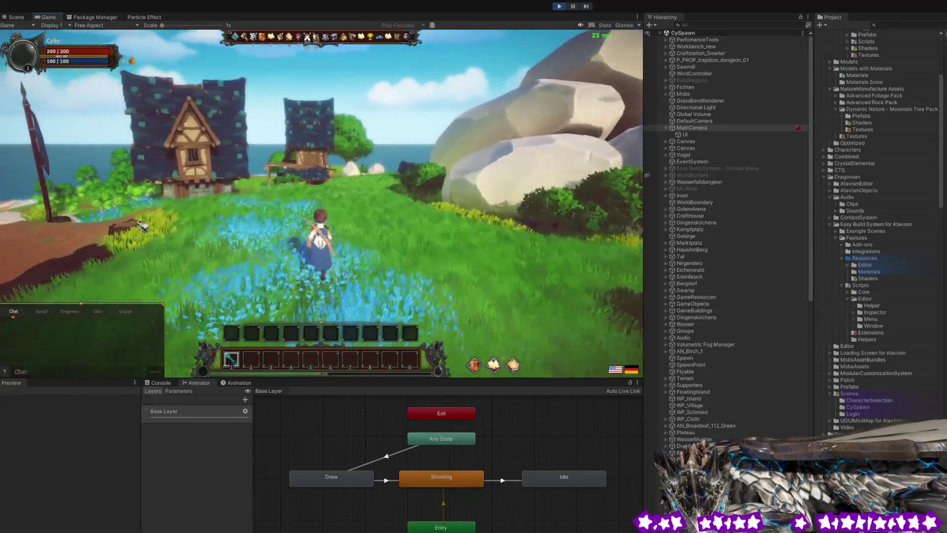
pyautogui.press('d')
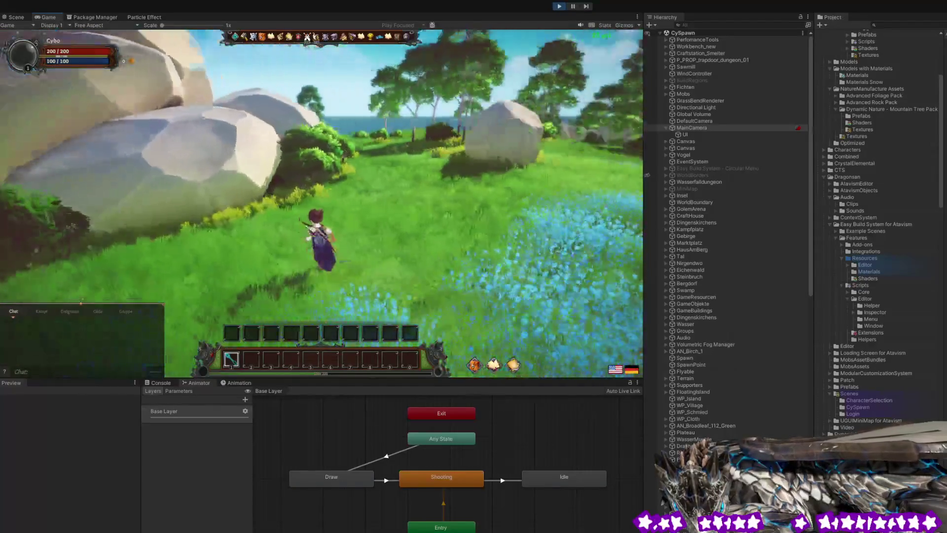
pyautogui.press('a')
pyautogui.press('w')
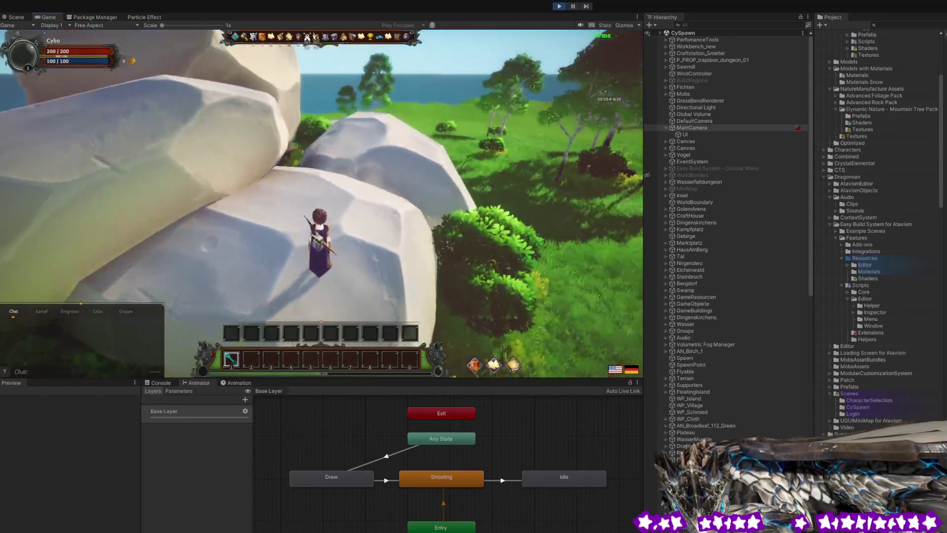
pyautogui.press('a')
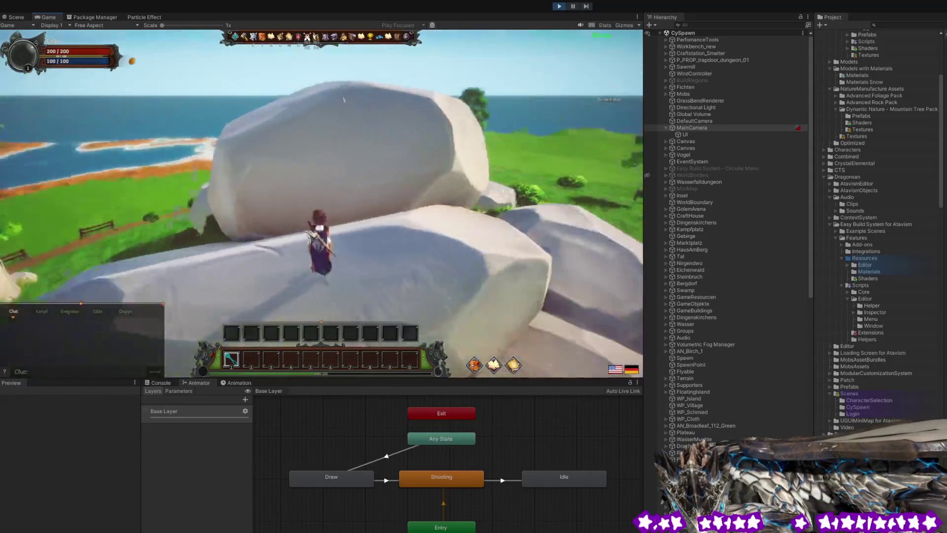
pyautogui.press('w')
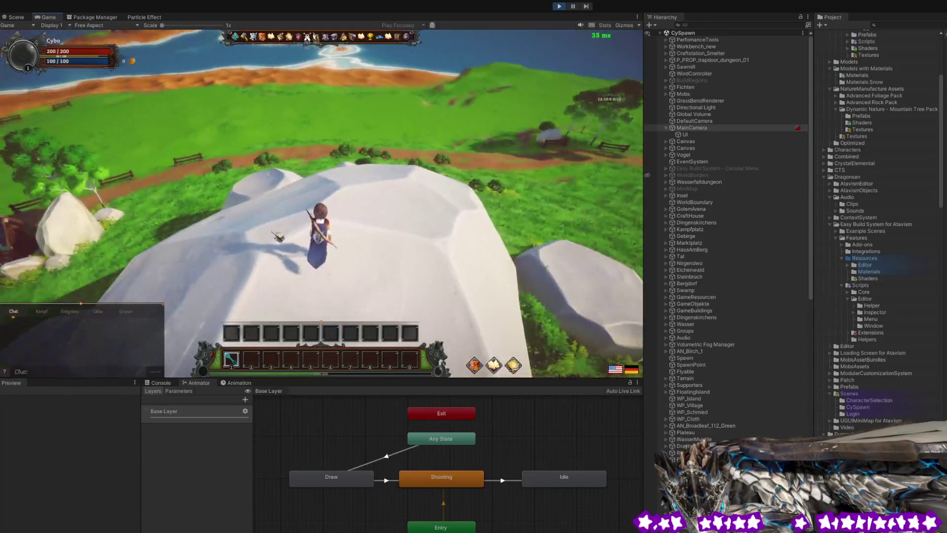
pyautogui.moveTo(567, 232); pyautogui.dragTo(593, 168)
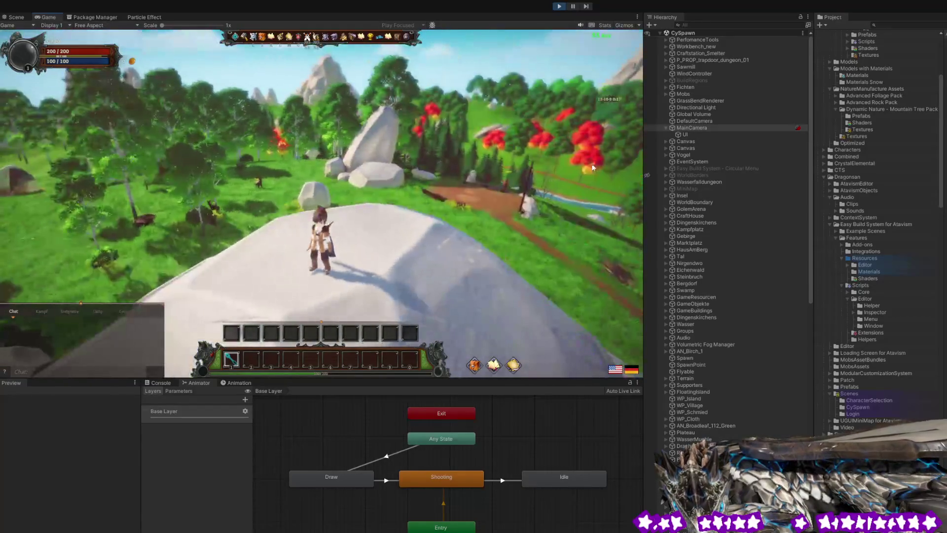
pyautogui.moveTo(367, 207); pyautogui.dragTo(602, 222)
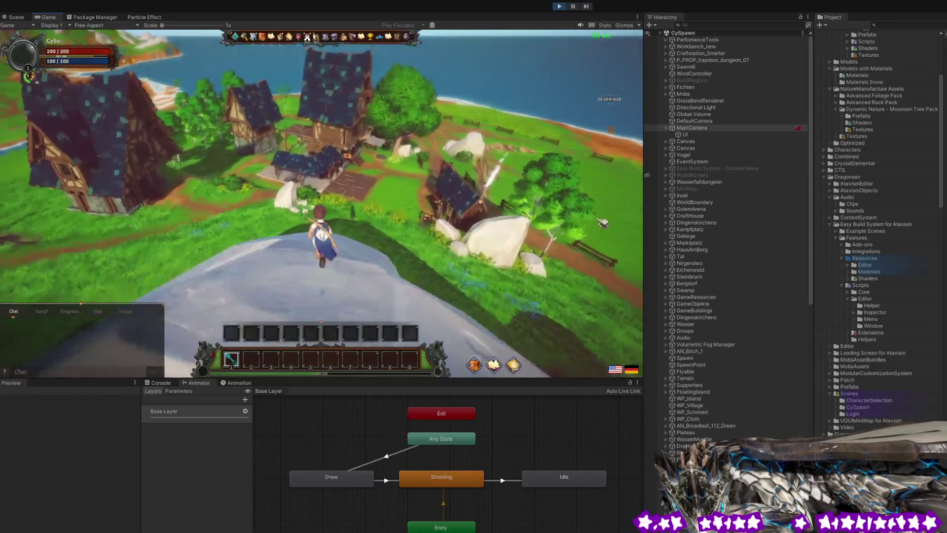
pyautogui.press('space')
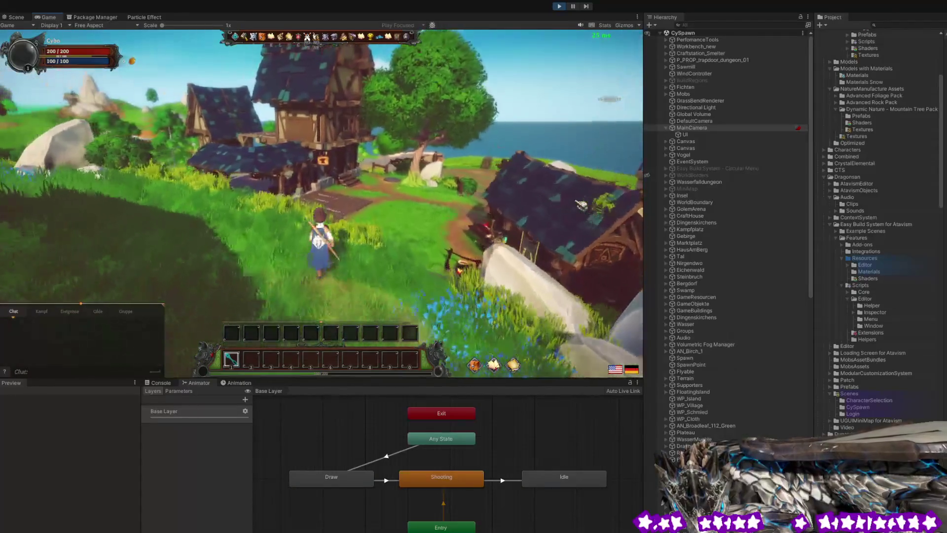
pyautogui.moveTo(602, 222); pyautogui.dragTo(648, 199)
# Run through the house to the workbench, close the HERSTELLEN crafting window, and approach the forge.
pyautogui.press('w')
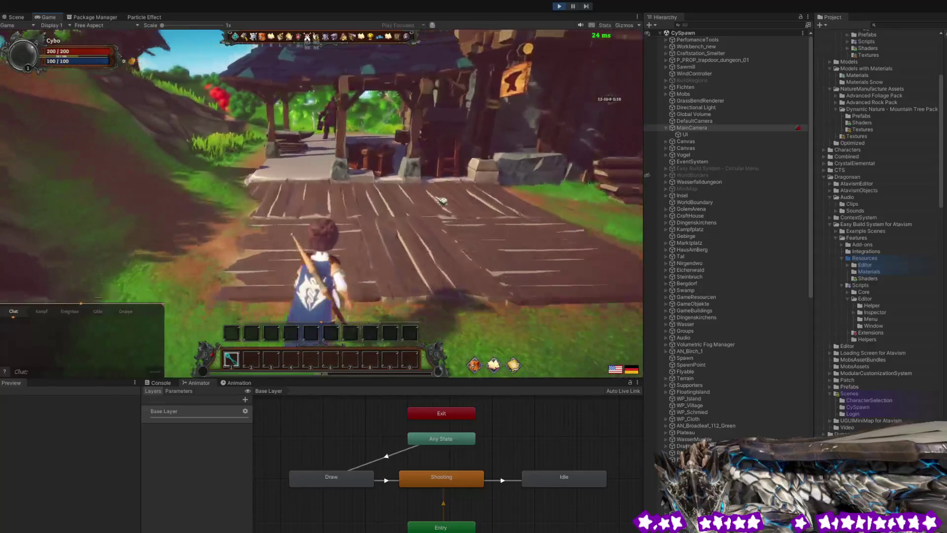
pyautogui.press('w')
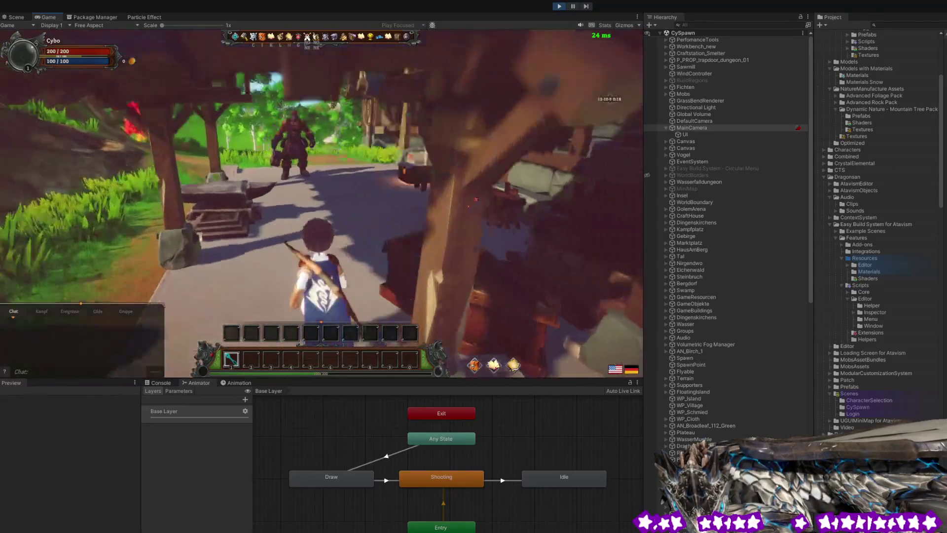
pyautogui.moveTo(533, 205); pyautogui.dragTo(551, 209)
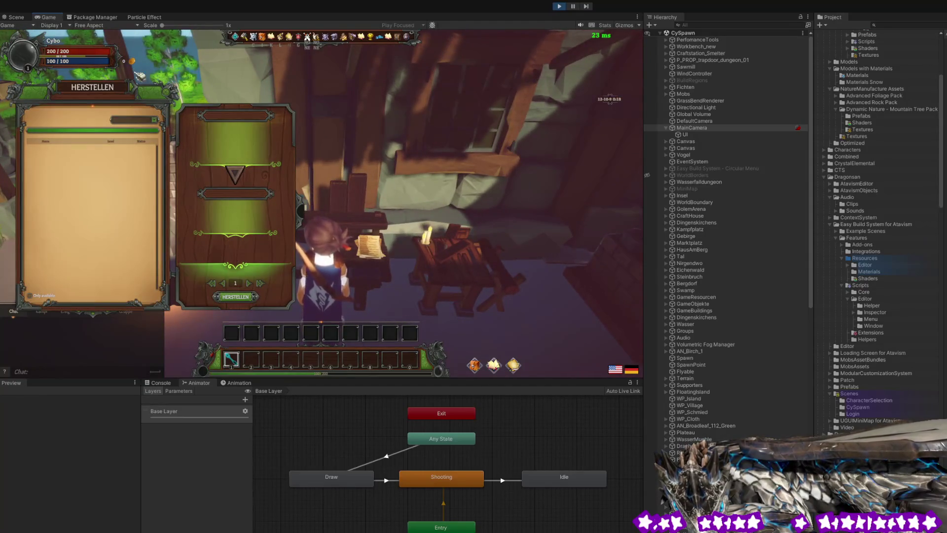
pyautogui.press('Escape')
pyautogui.press('w')
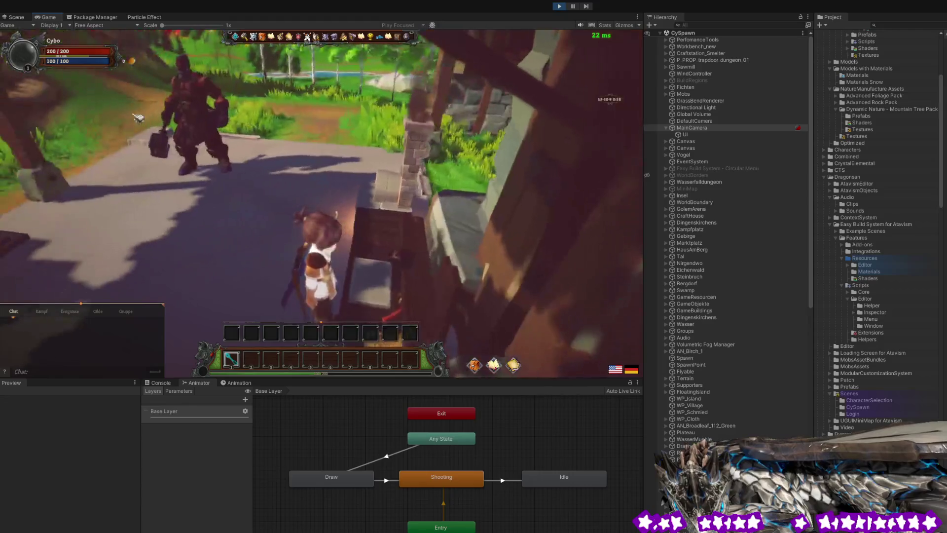
pyautogui.press('w')
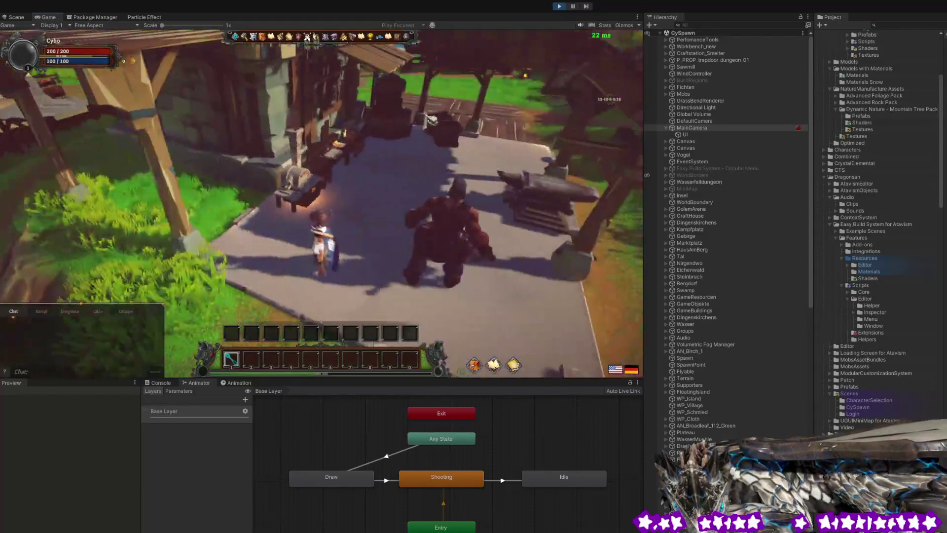
pyautogui.press('w')
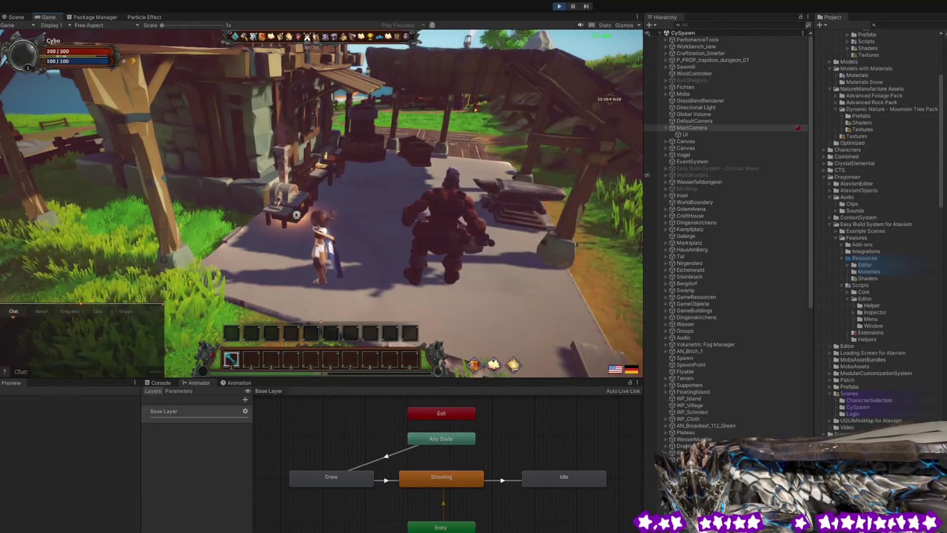
pyautogui.press('w')
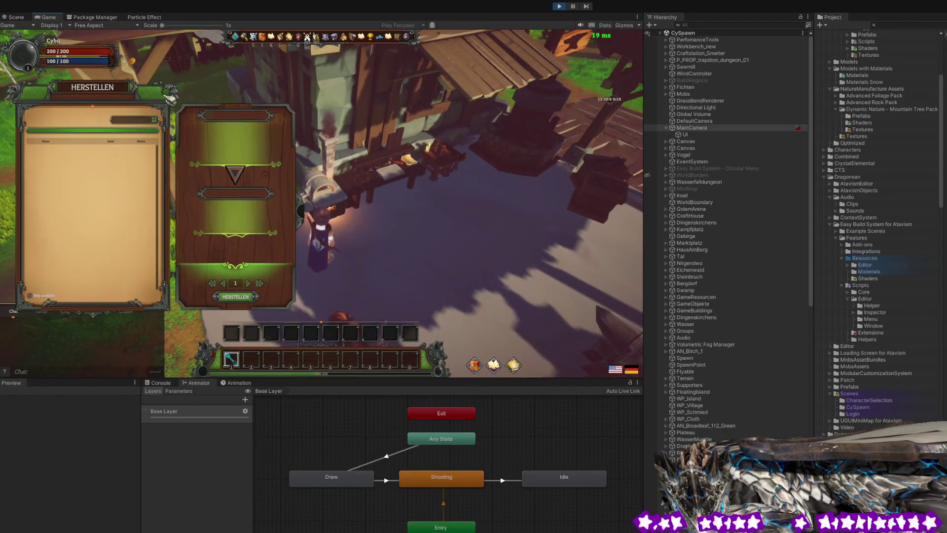
# Walk from the shelter up the path, around the big rock and over it onto the grass.
pyautogui.press('w')
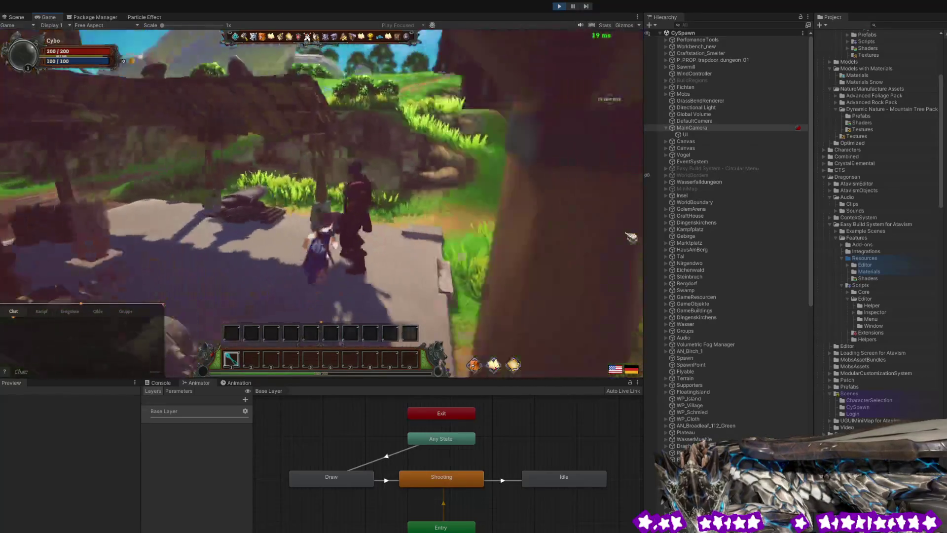
pyautogui.press('w')
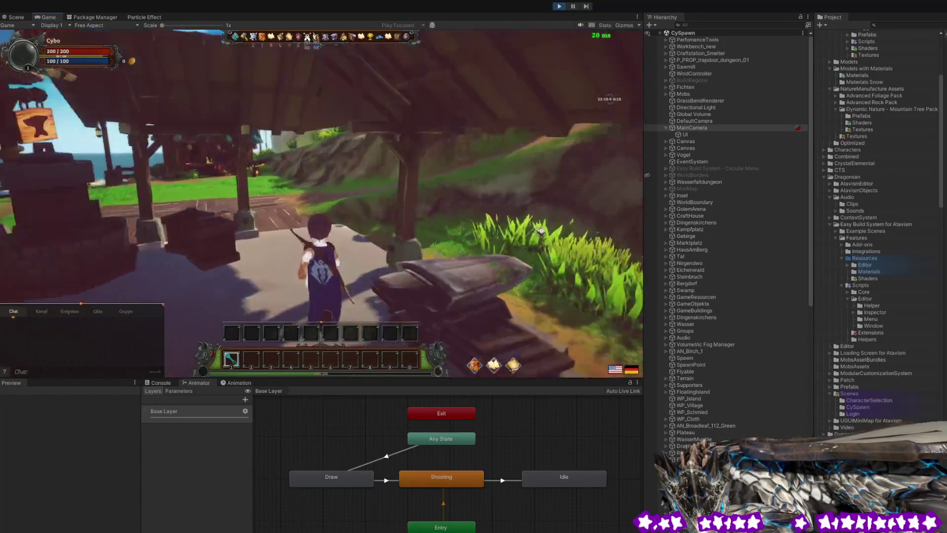
pyautogui.press('w')
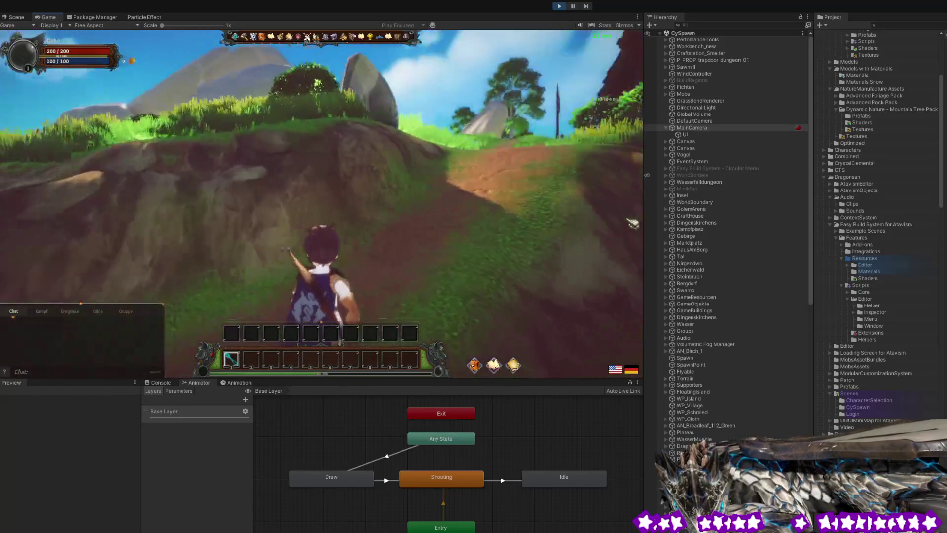
pyautogui.press('w')
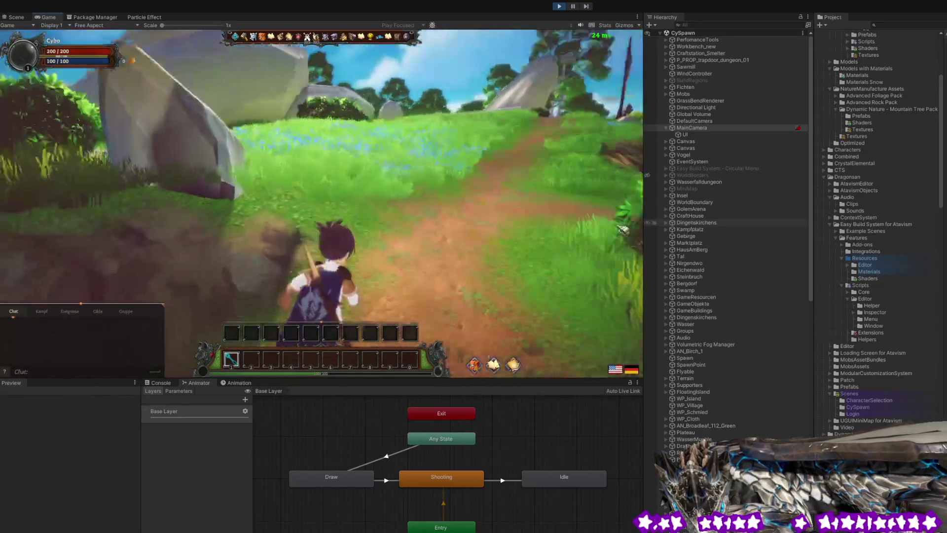
pyautogui.press('w')
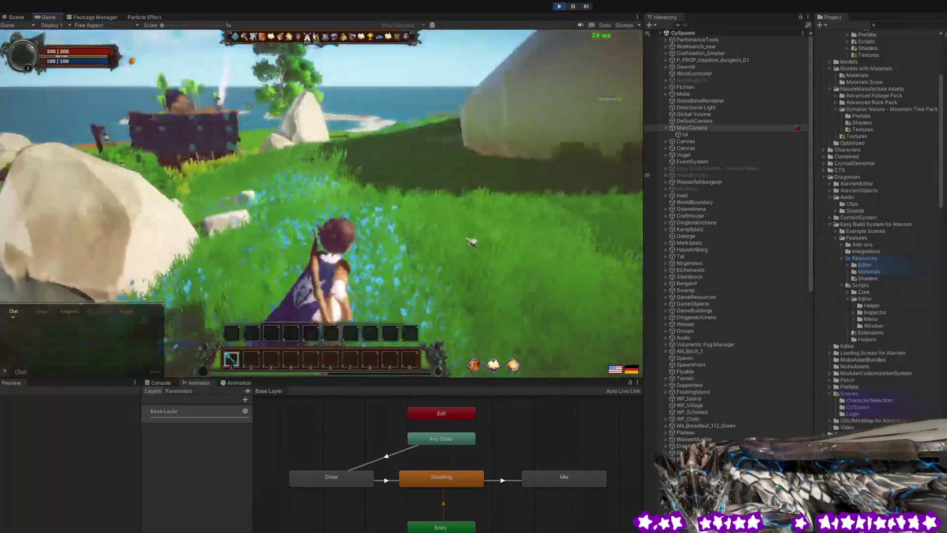
pyautogui.press('w')
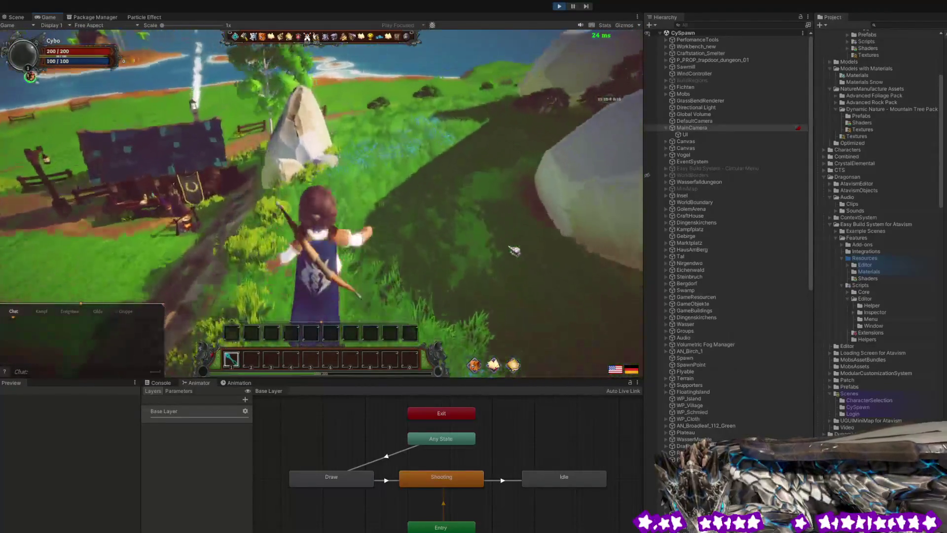
pyautogui.press('w')
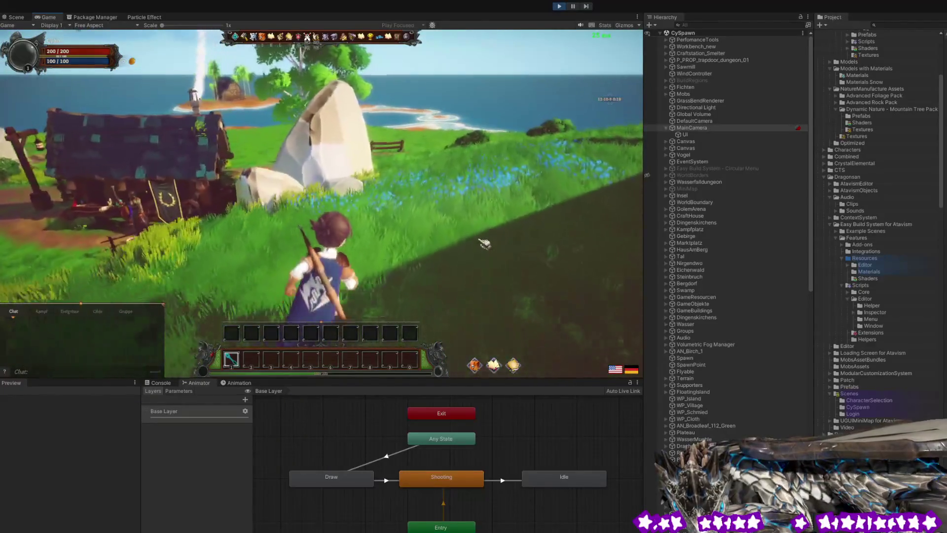
pyautogui.press('w')
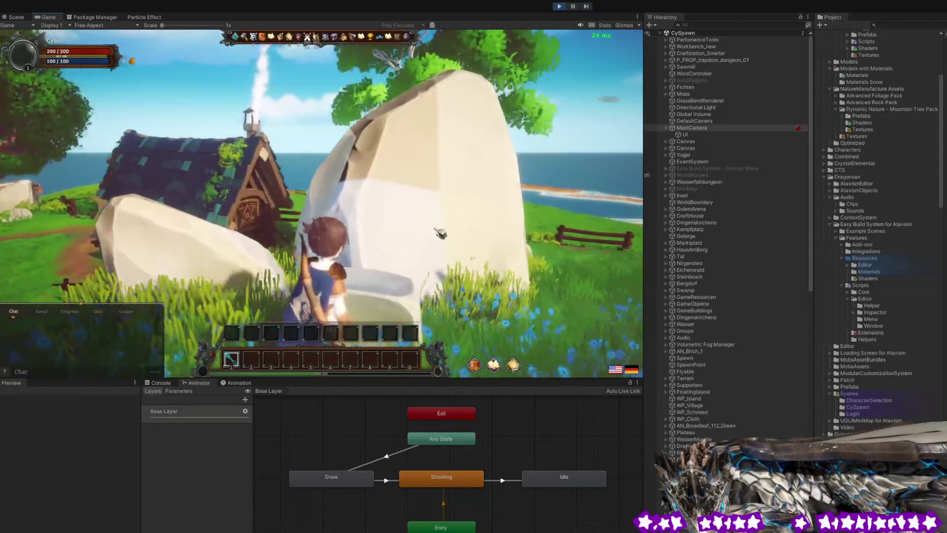
pyautogui.press('w')
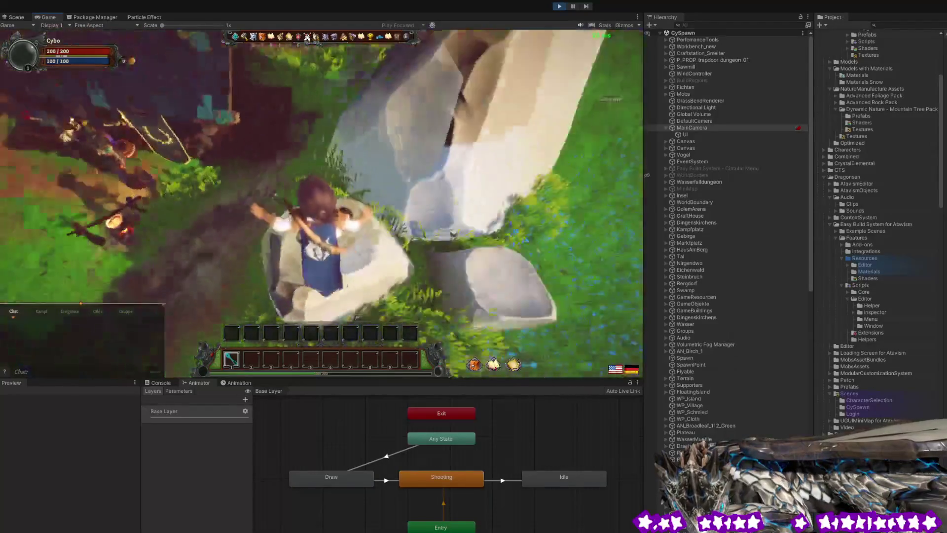
pyautogui.press('w')
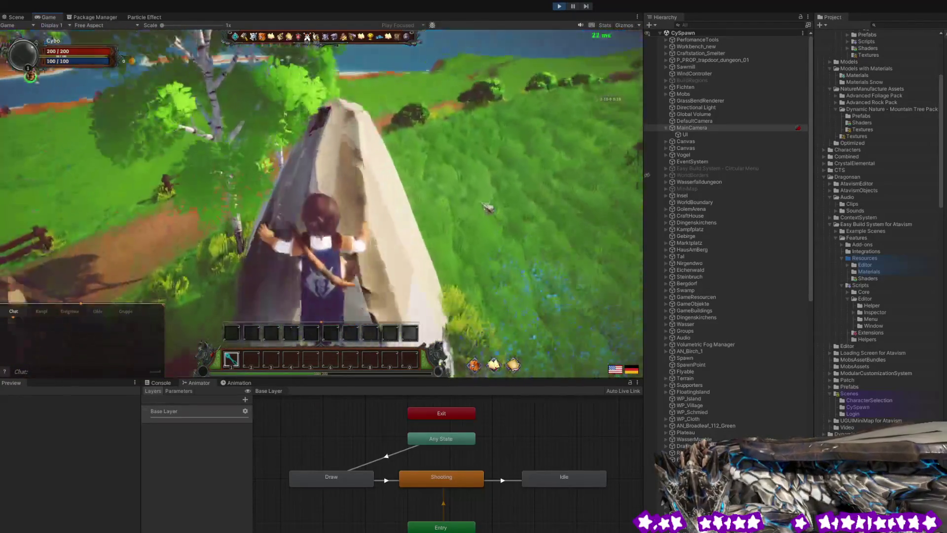
pyautogui.press('w')
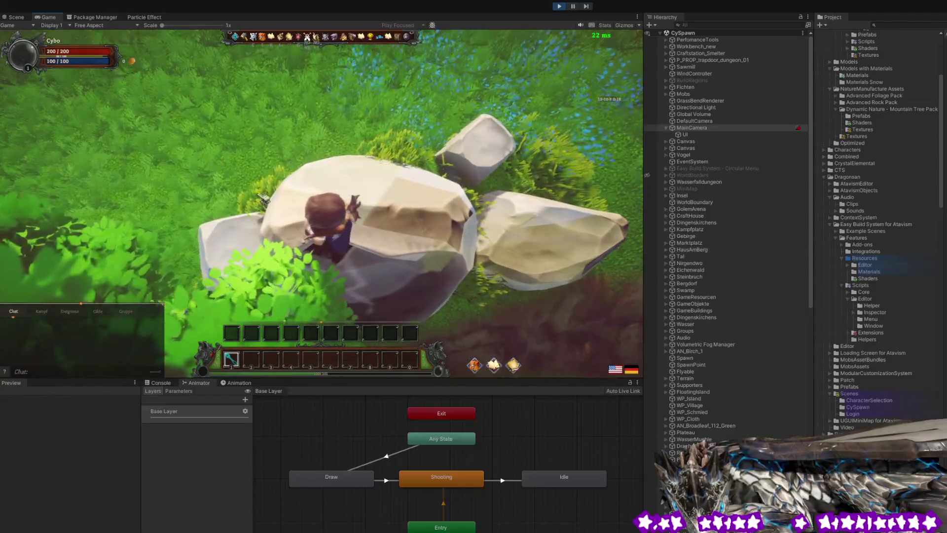
pyautogui.press('w')
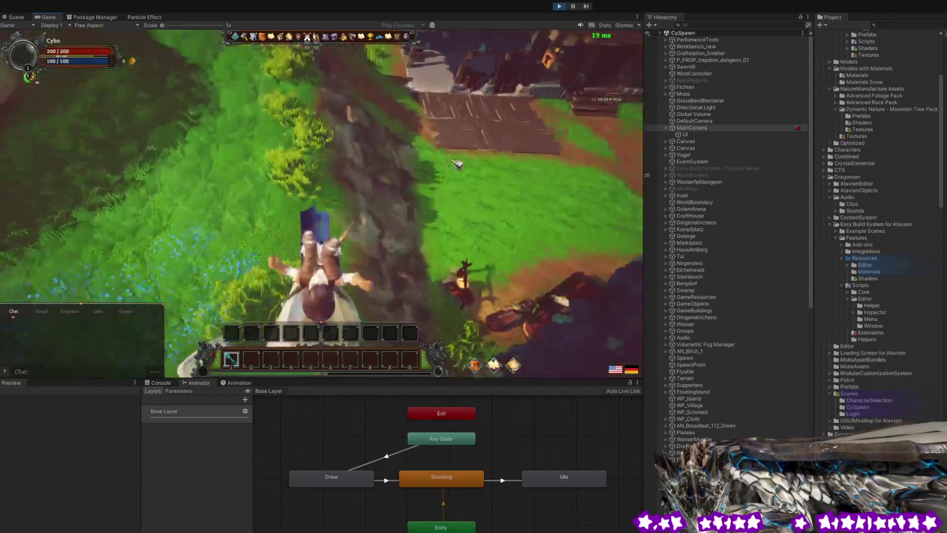
# Run across the meadow along the tree-lined path to the stairs of the dark doorway.
pyautogui.press('w')
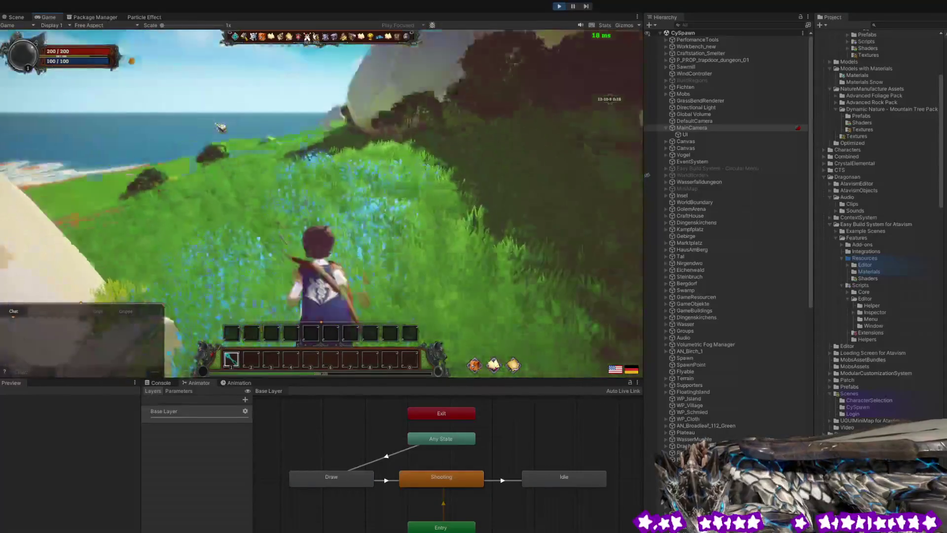
pyautogui.press('w')
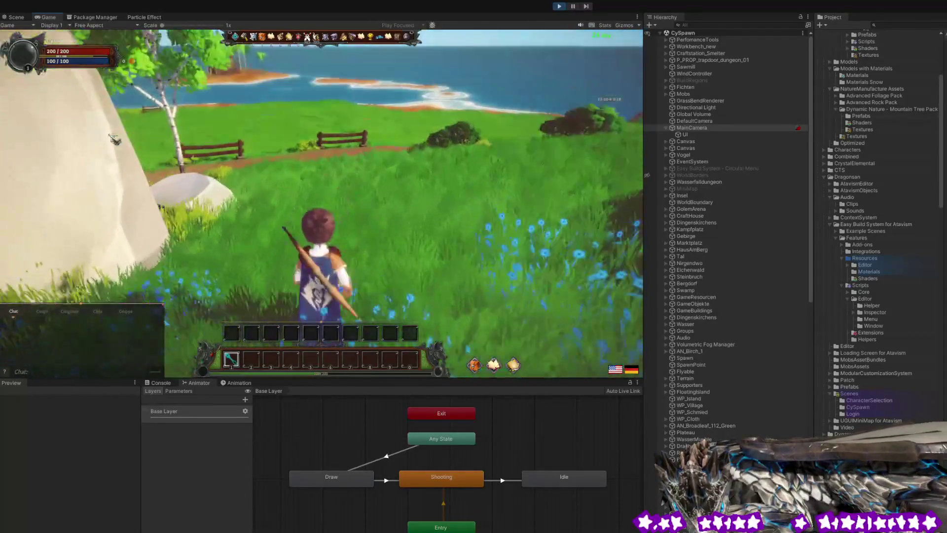
pyautogui.press('w')
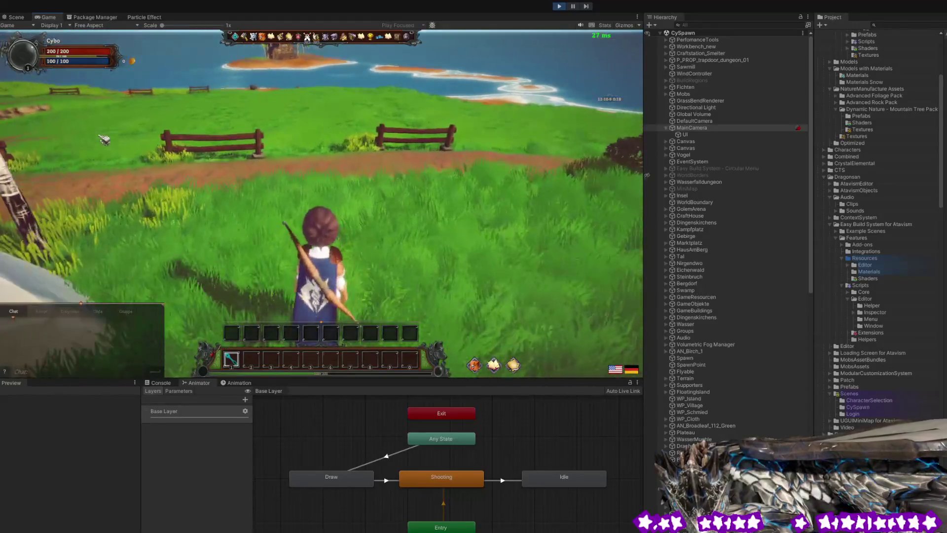
pyautogui.press('w')
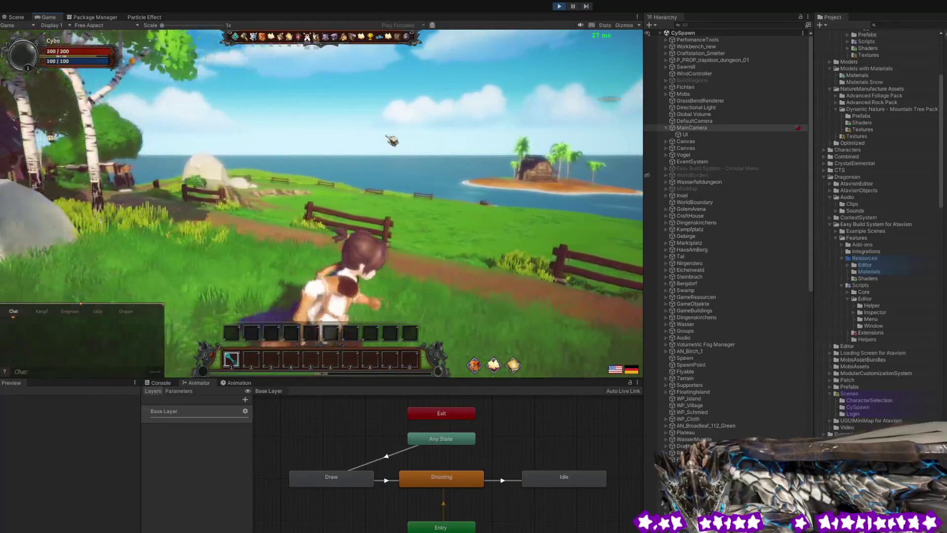
pyautogui.press('w')
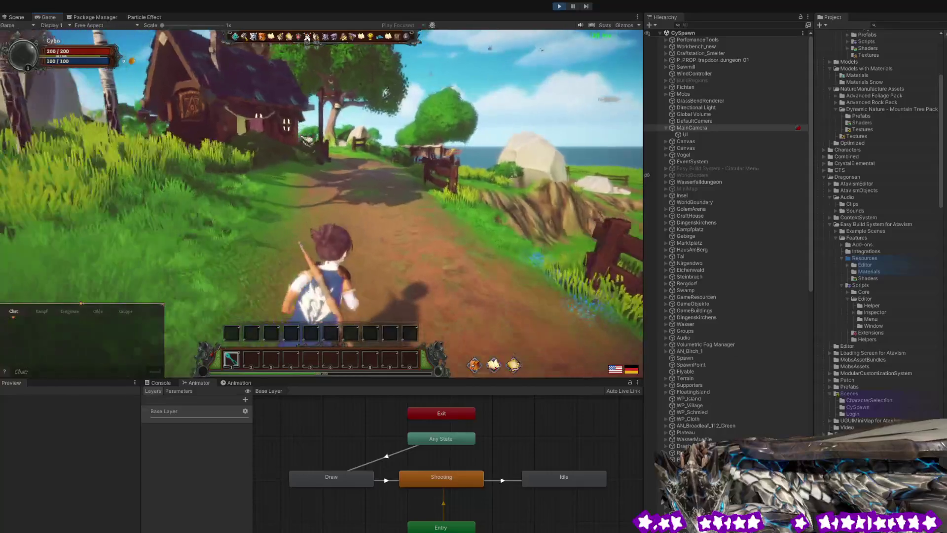
pyautogui.press('w')
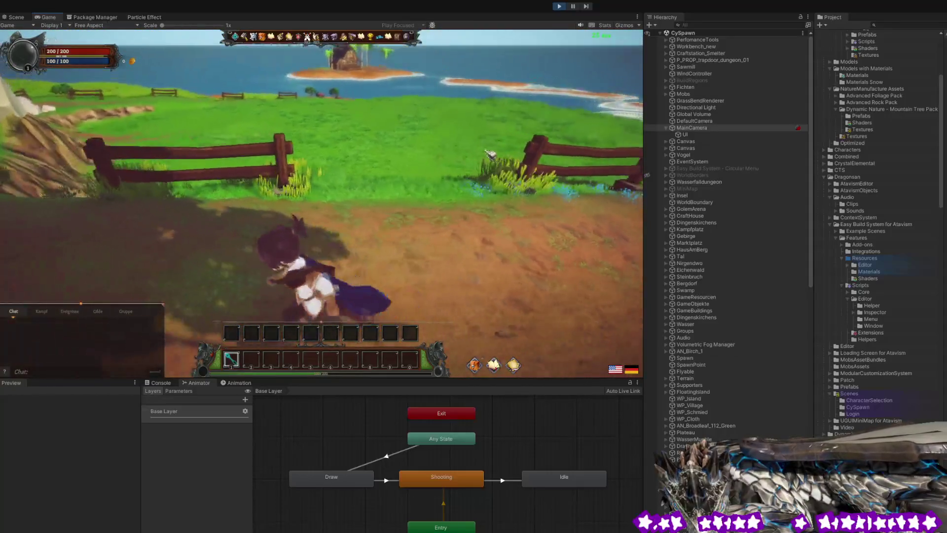
pyautogui.press('w')
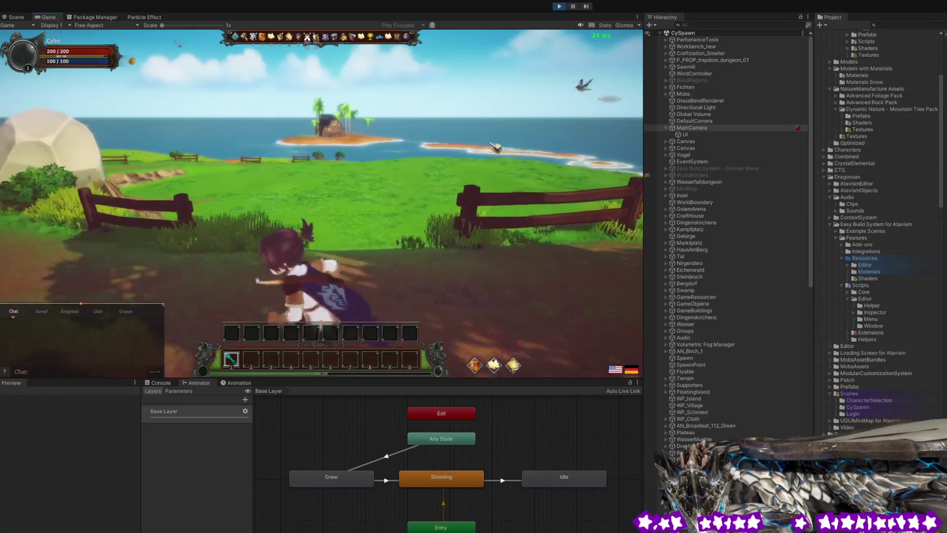
pyautogui.press('w')
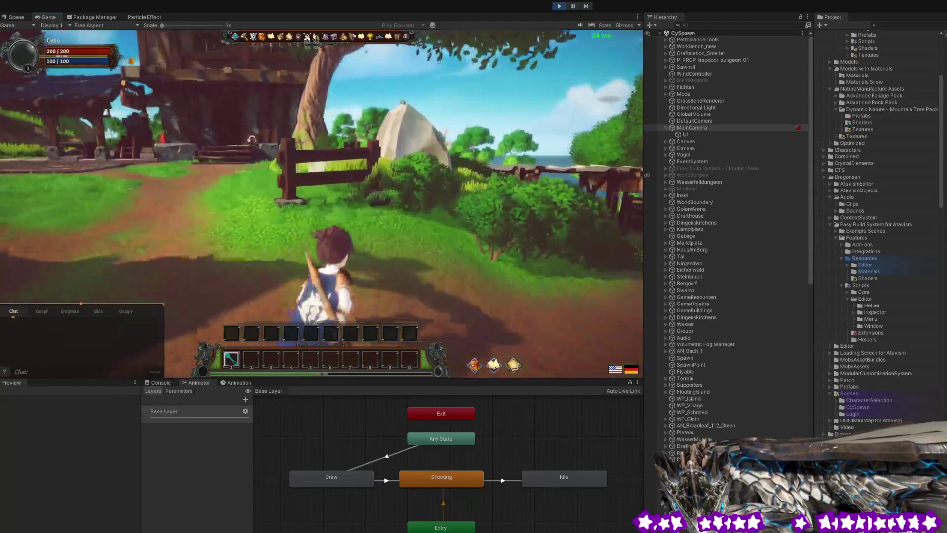
pyautogui.press('w')
pyautogui.press('w')
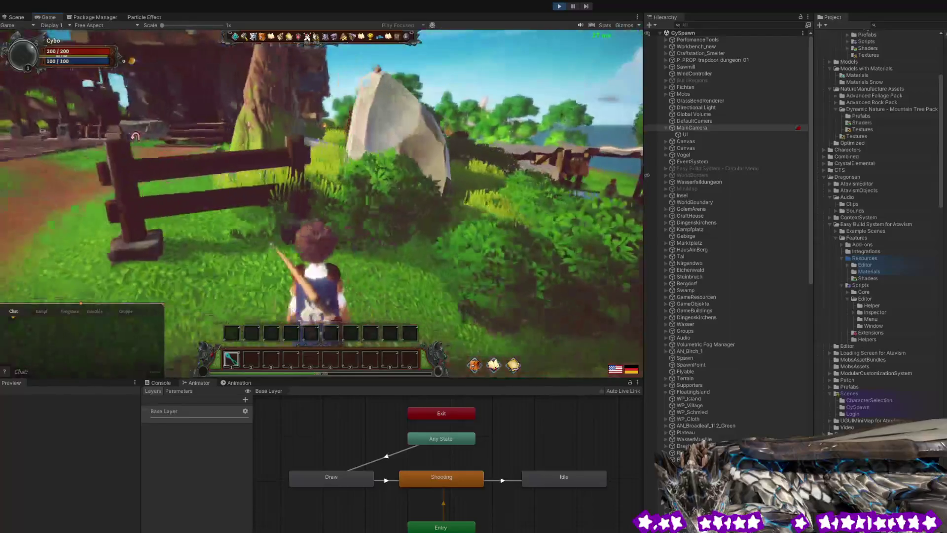
pyautogui.press('a')
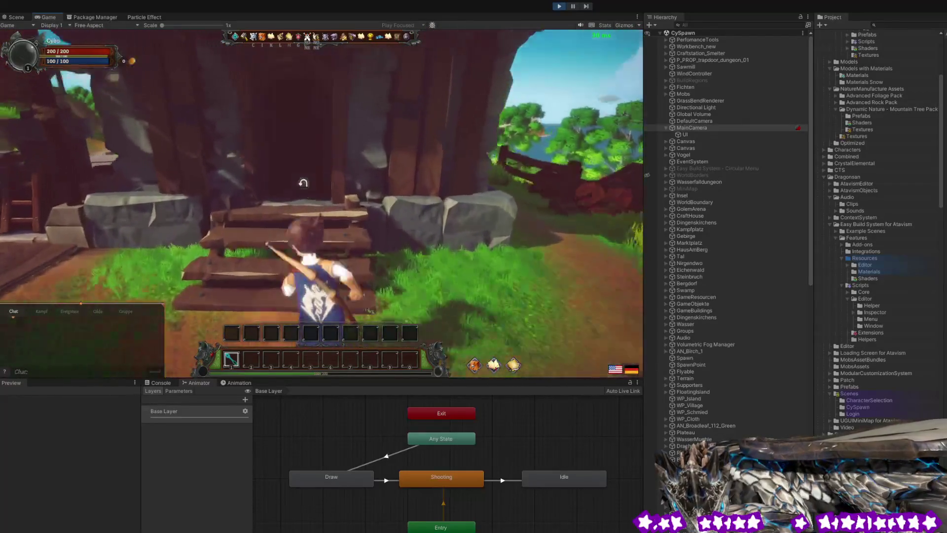
pyautogui.press('w')
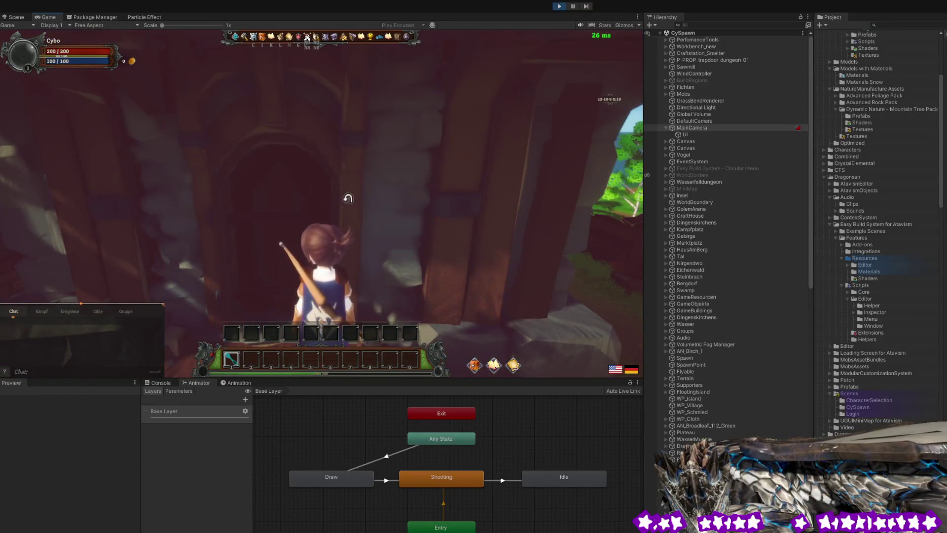
# Back away from the doorway and run through the Marktplatz over the white rock toward the shore.
pyautogui.press('s')
pyautogui.press('w')
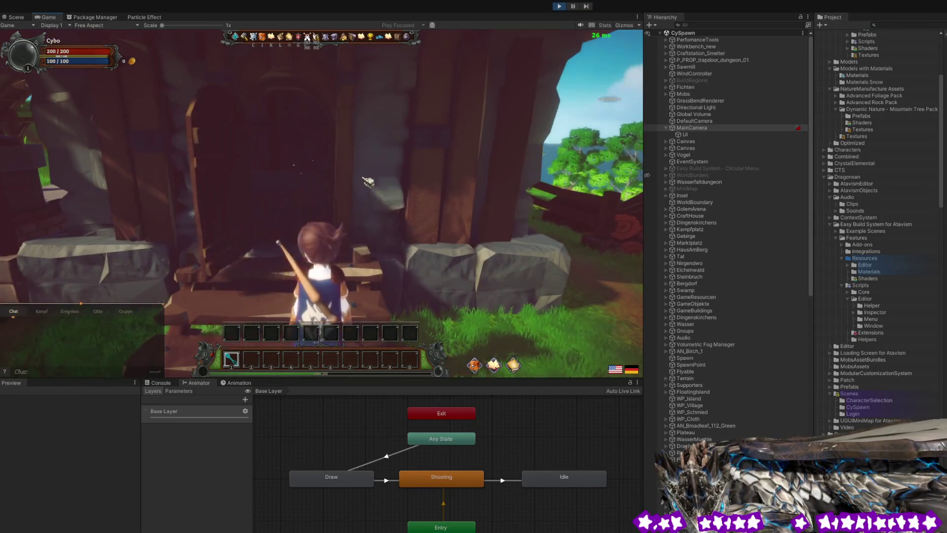
pyautogui.press('d')
pyautogui.press('w')
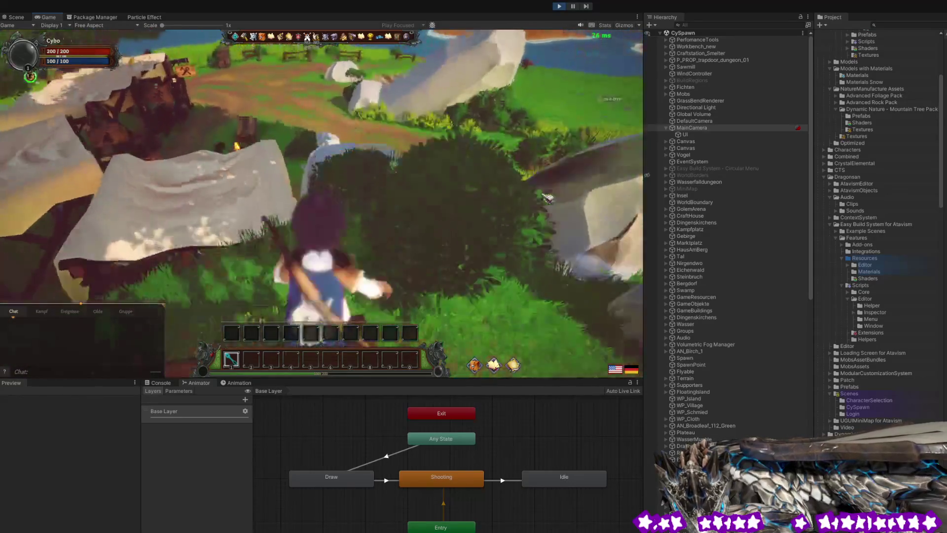
pyautogui.press('w')
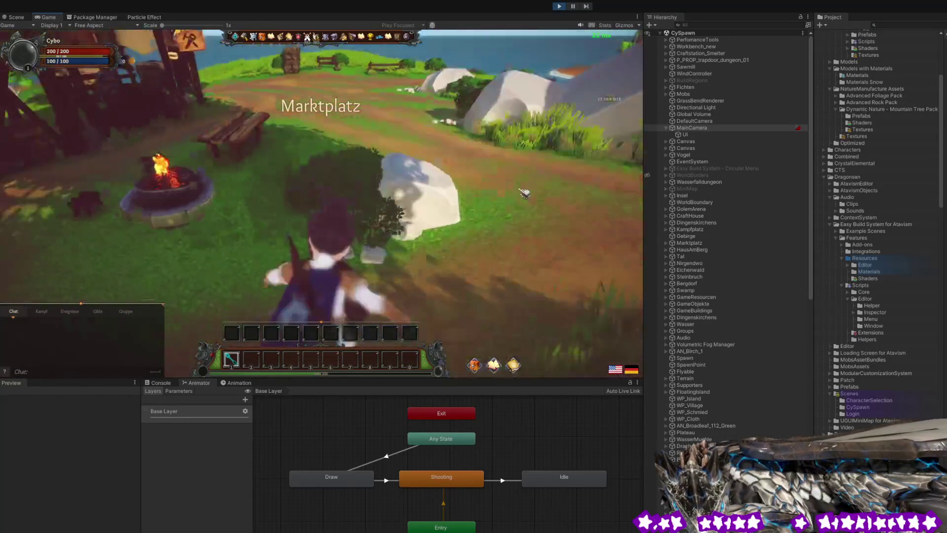
pyautogui.press('a')
pyautogui.press('w')
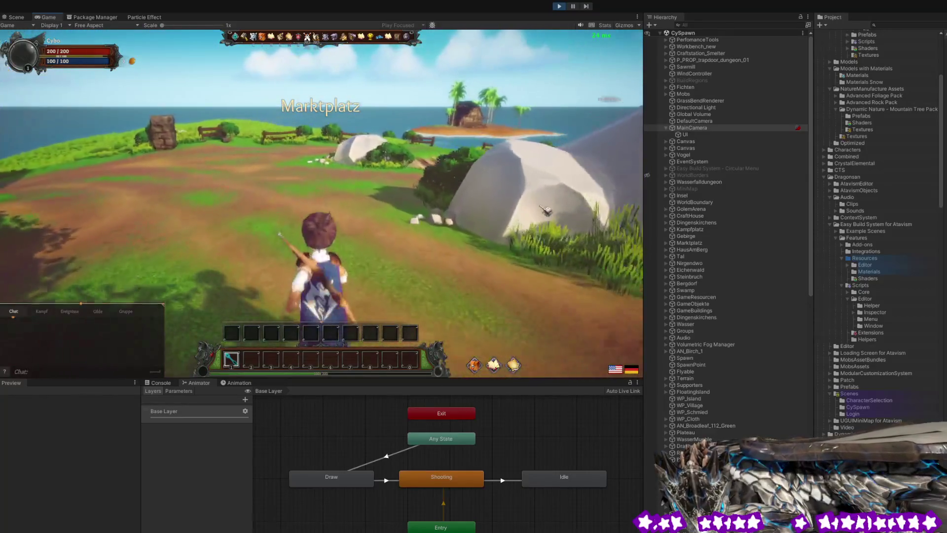
pyautogui.press('w')
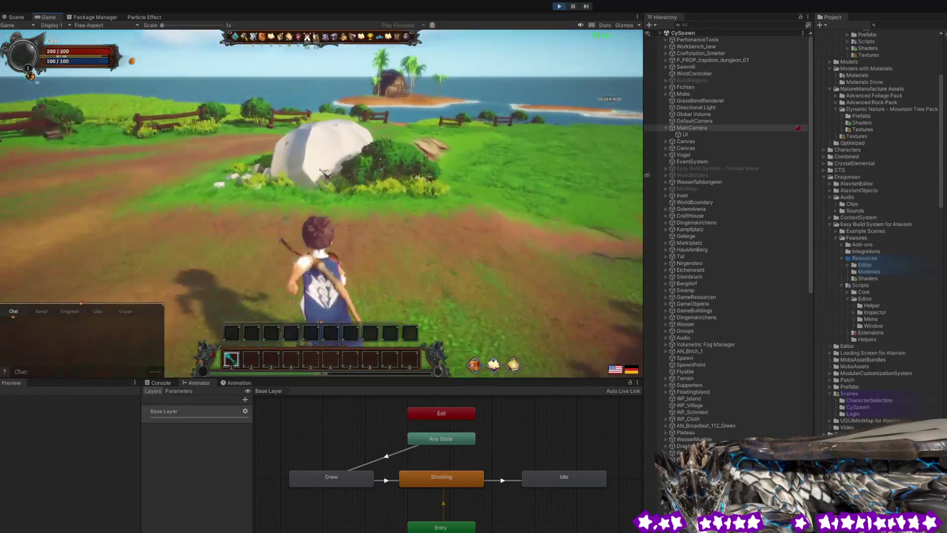
pyautogui.press('w')
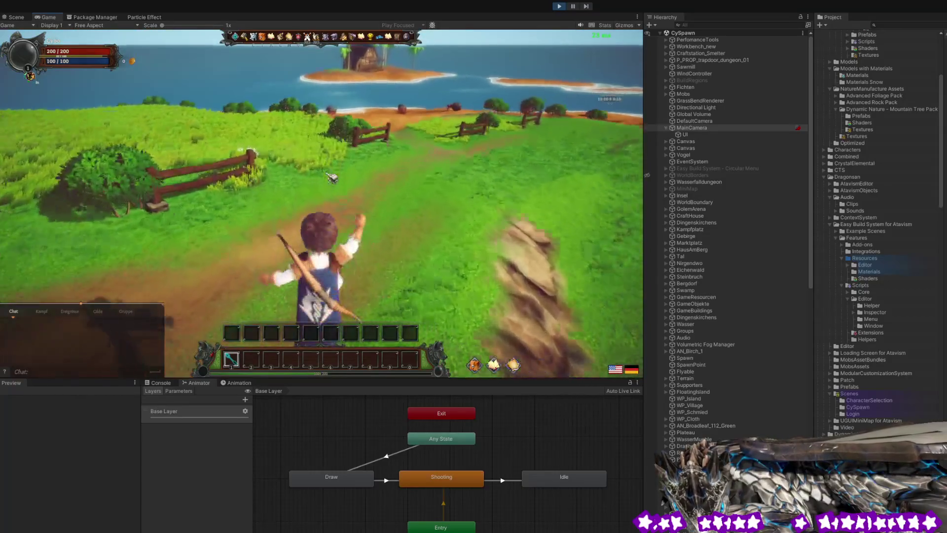
pyautogui.press('w')
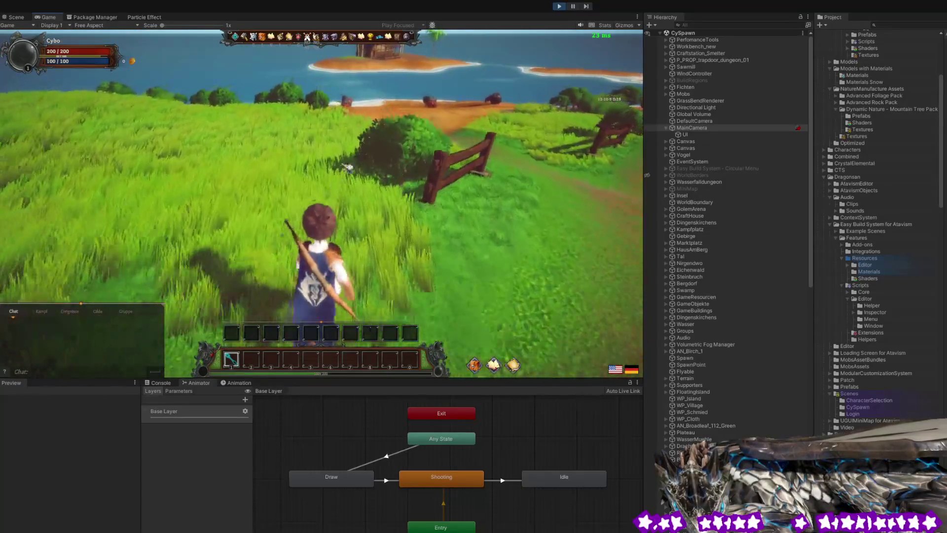
pyautogui.press('w')
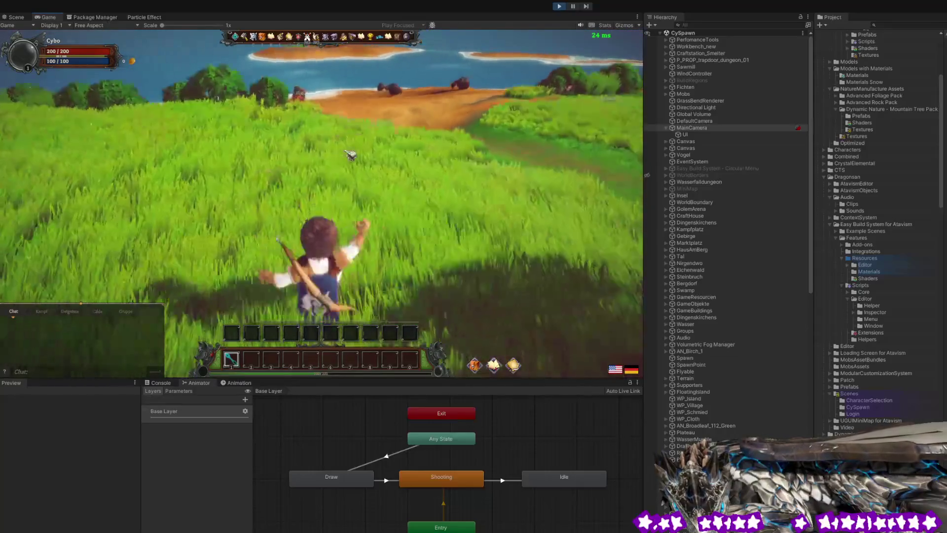
# Toggle the character panel, run onto the beach, and target a Sandkrabbe at 270/270 health.
pyautogui.press('Escape')
pyautogui.press('Escape')
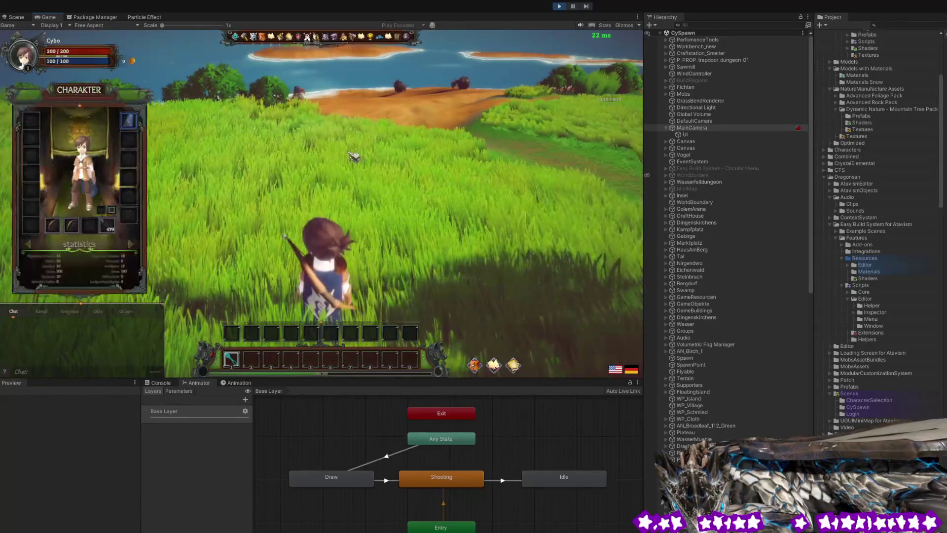
pyautogui.press('c')
pyautogui.press('w')
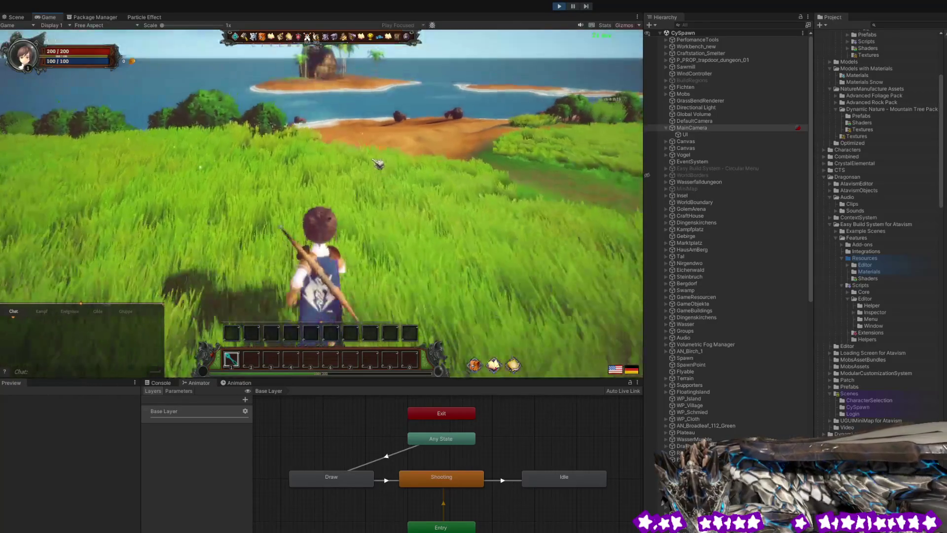
pyautogui.press('Tab')
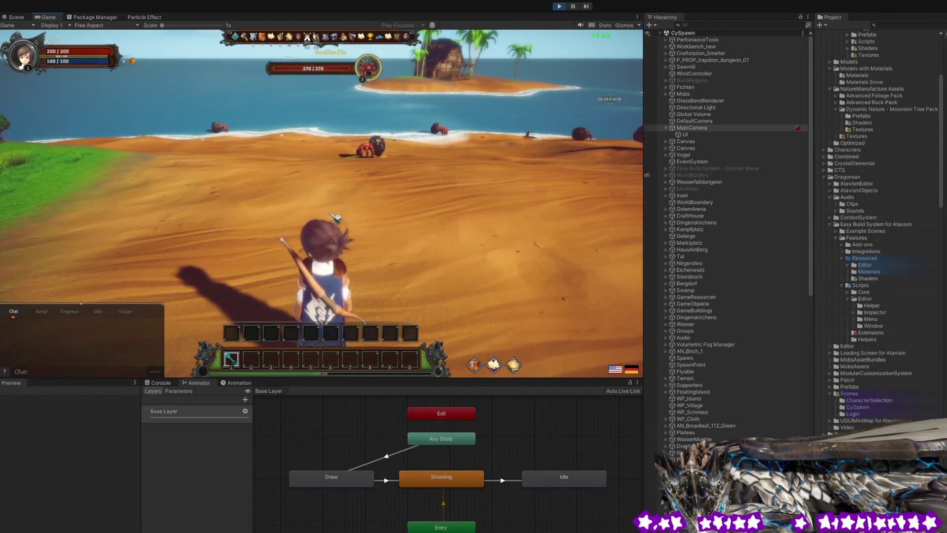
# Shoot the first Sandkrabbe with hotbar skill 1 until it dies for 100 experience.
pyautogui.press('1')
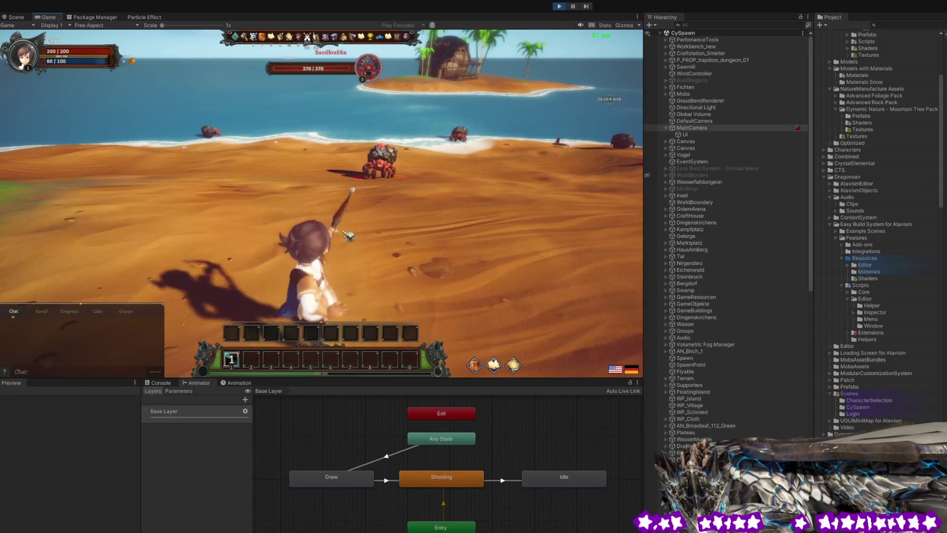
pyautogui.press('1')
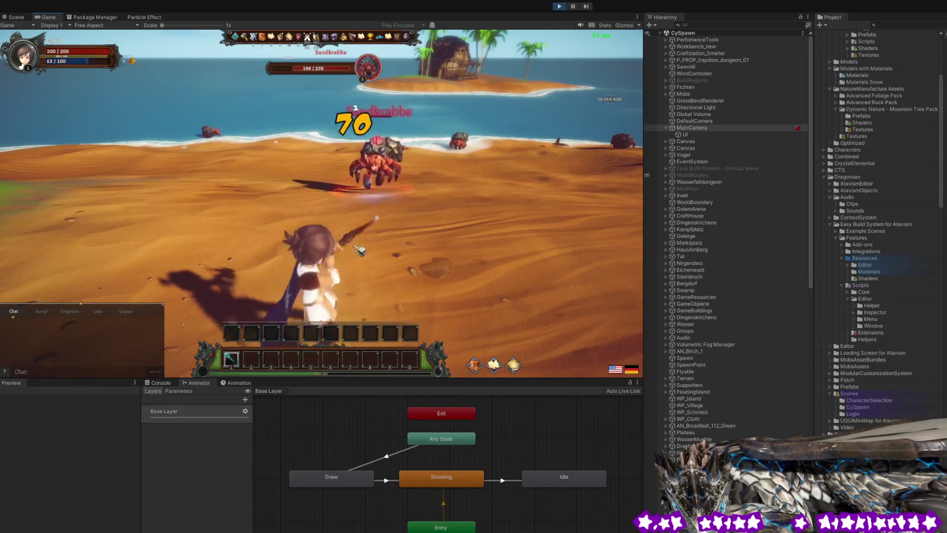
pyautogui.press('1')
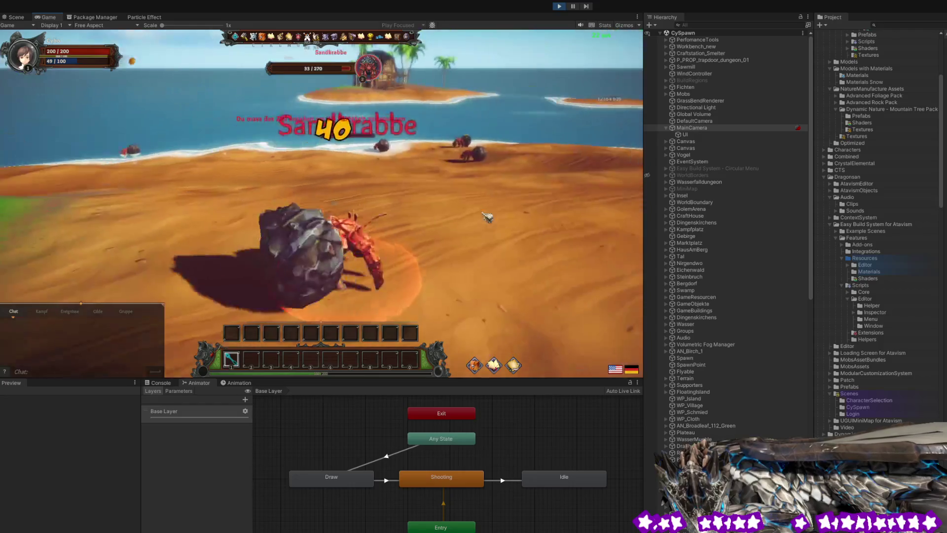
pyautogui.press('1')
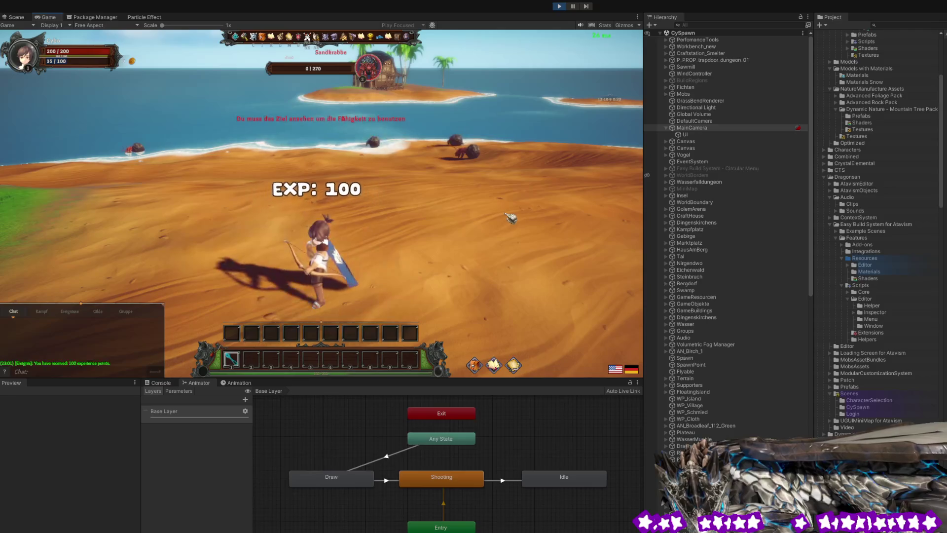
# Run up the beach and attack the 480-health crab, bringing it down to 104 health.
pyautogui.press('w')
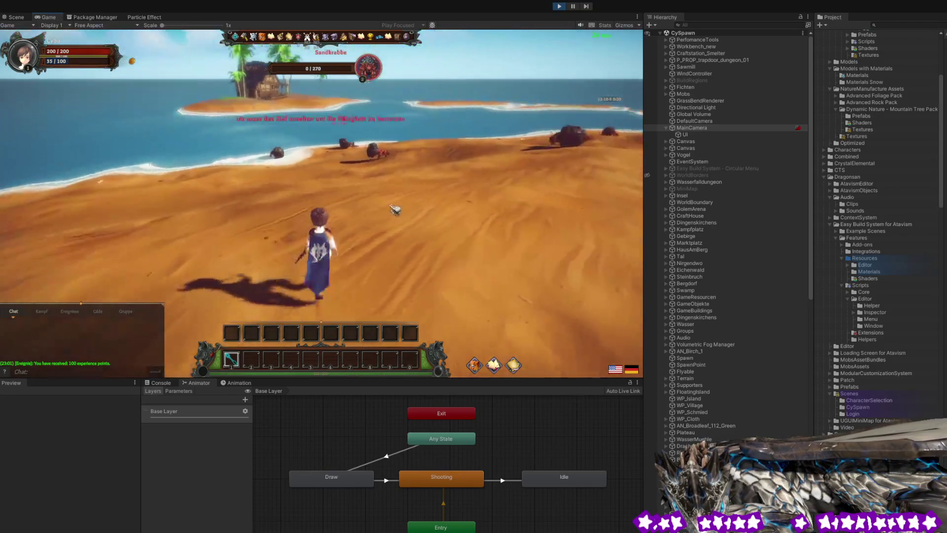
pyautogui.press('d')
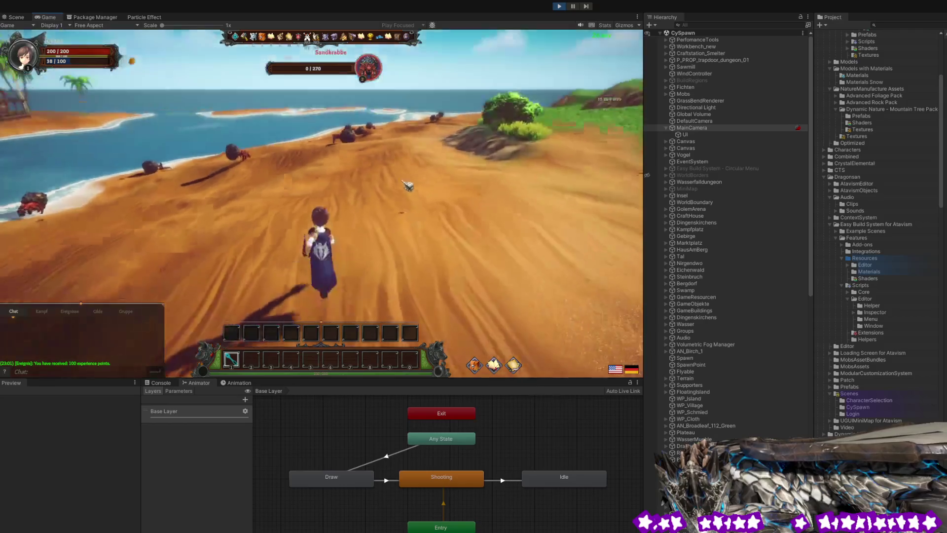
pyautogui.press('1')
pyautogui.press('1')
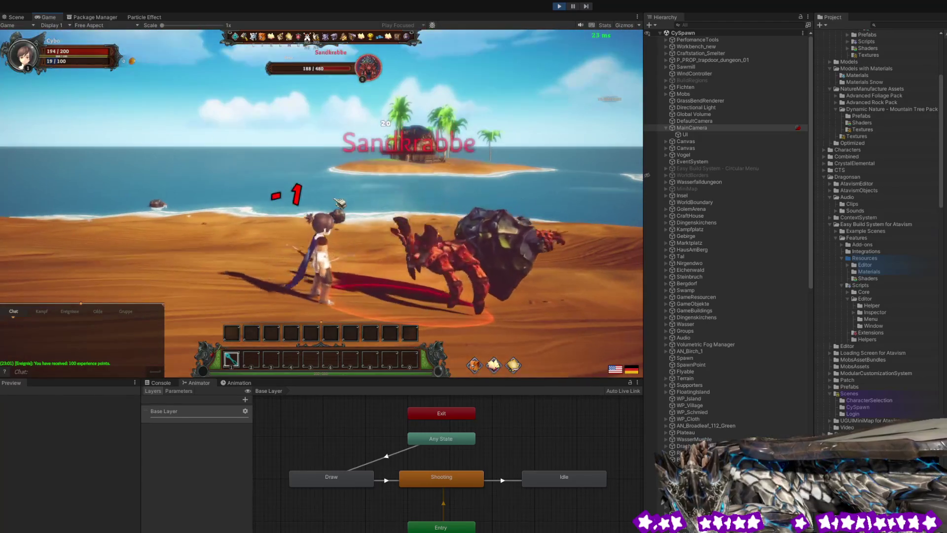
pyautogui.press('1')
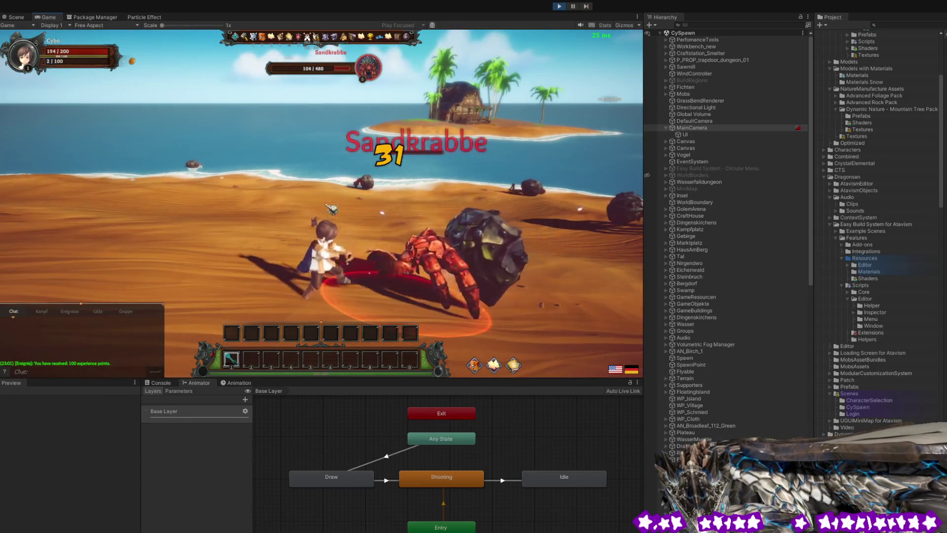